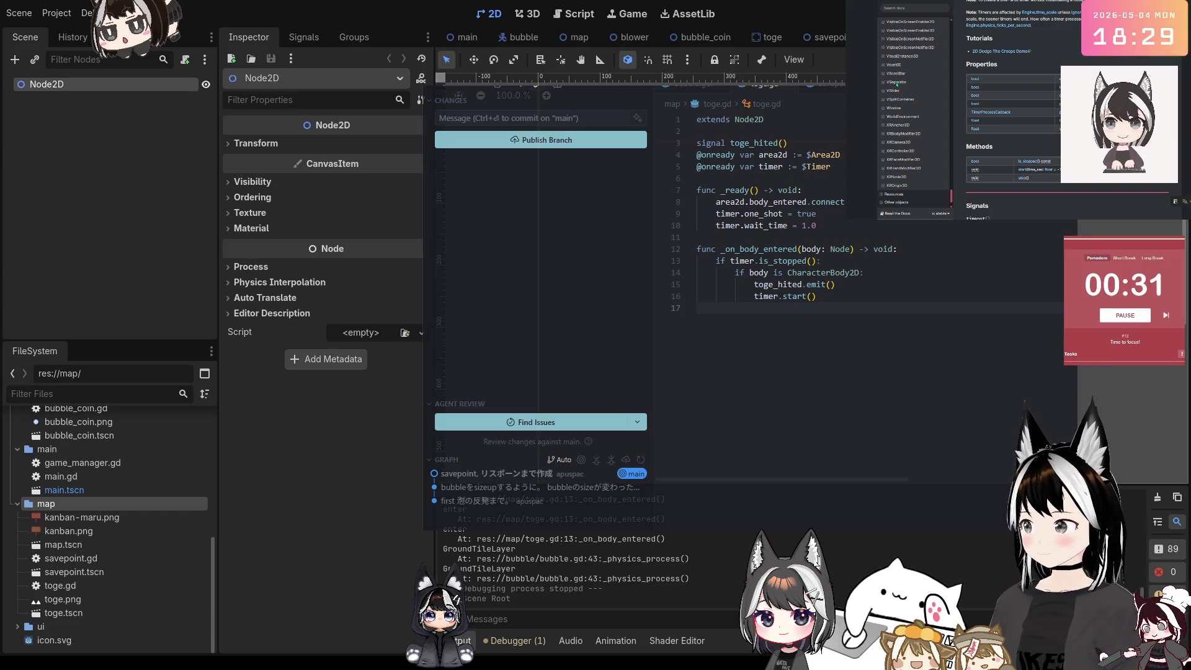
- Rename the new scene's root Node2D node in the Scene dock to 'Switch'
click(101, 85)
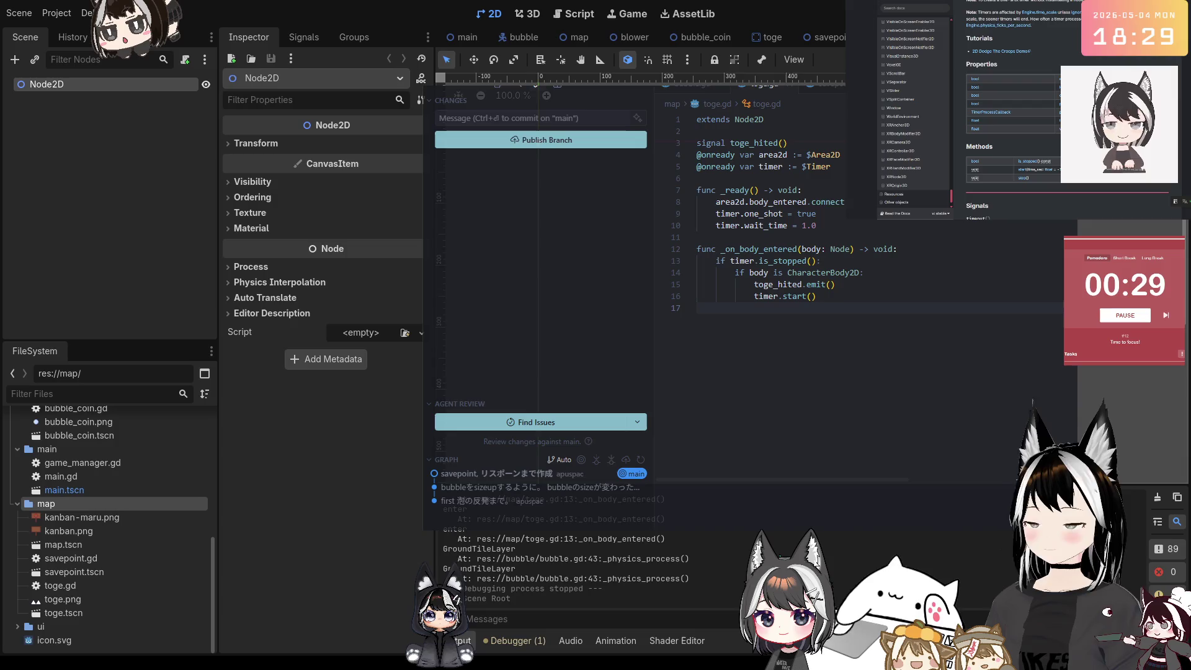
scroll(583, 235, down, 2)
click(148, 168)
click(71, 87)
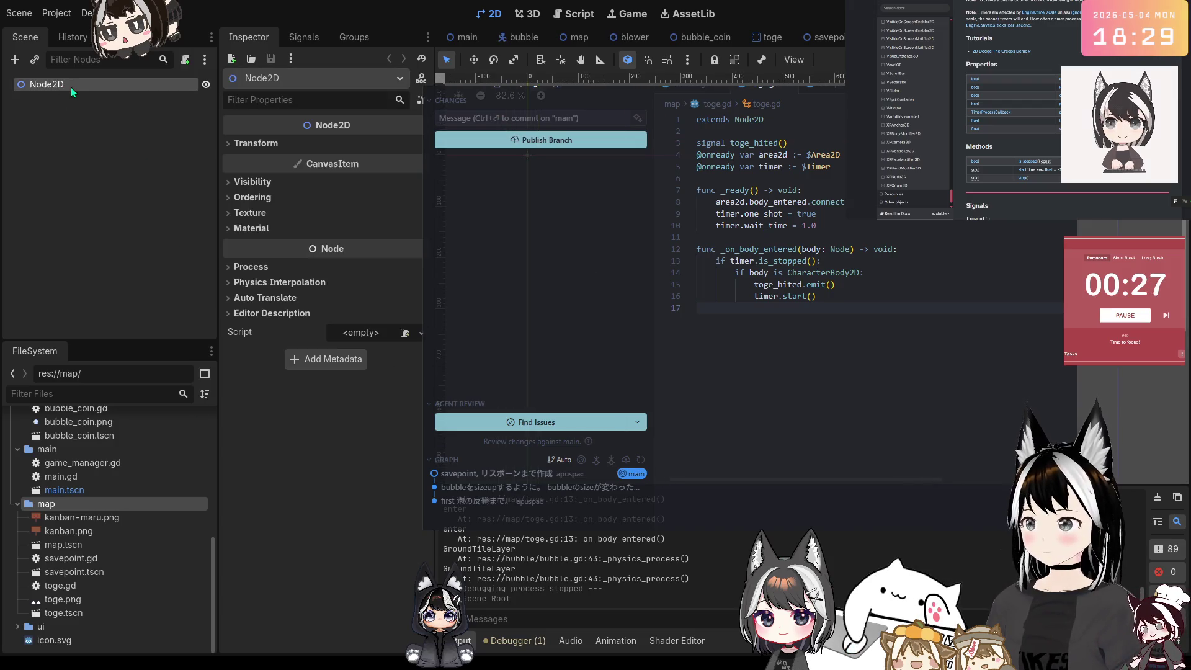
click(72, 87)
text(Switc)
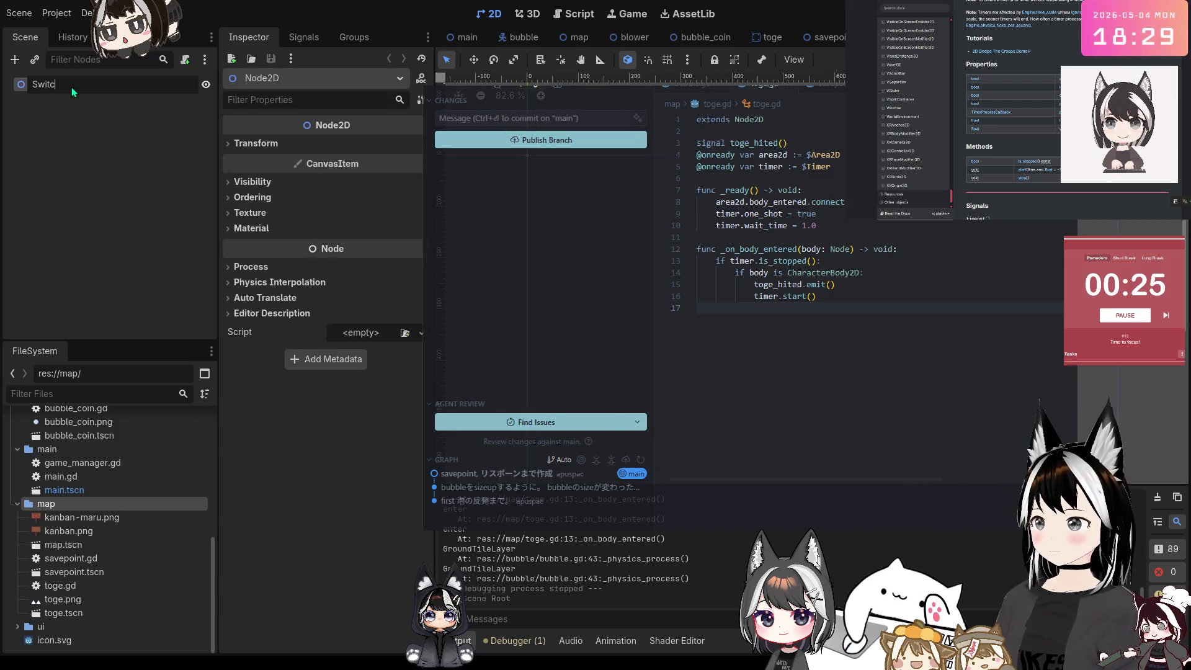
text(h)
key(Return)
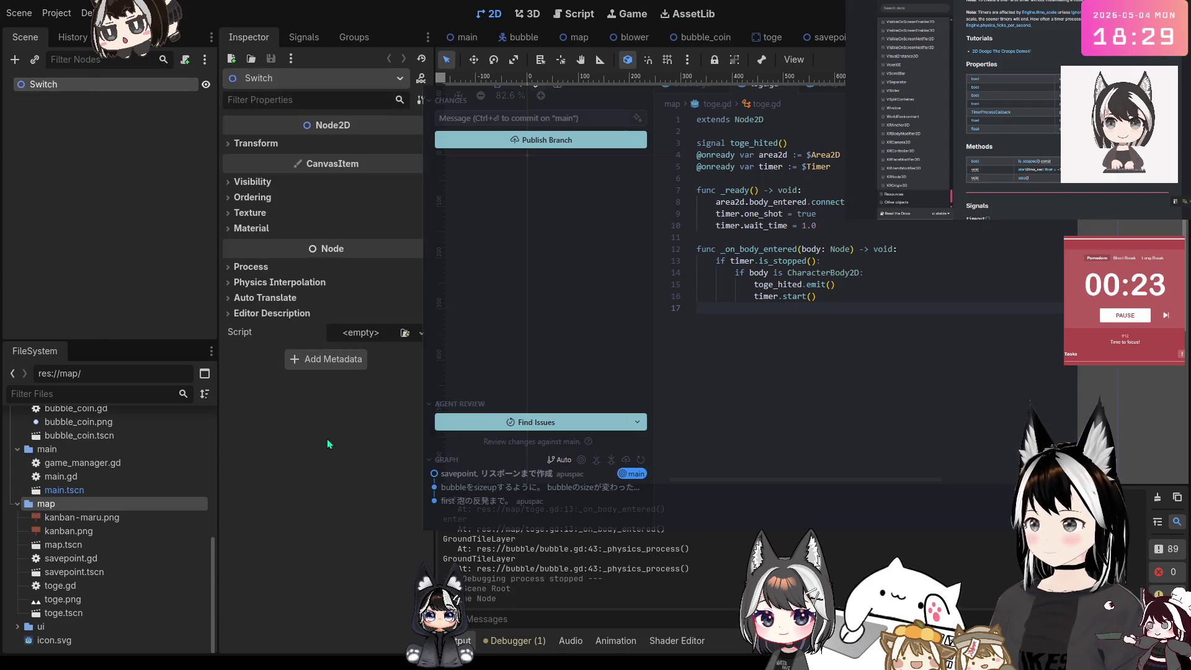
- Save the Switch scene as switch.tscn in the res://map folder
click(150, 286)
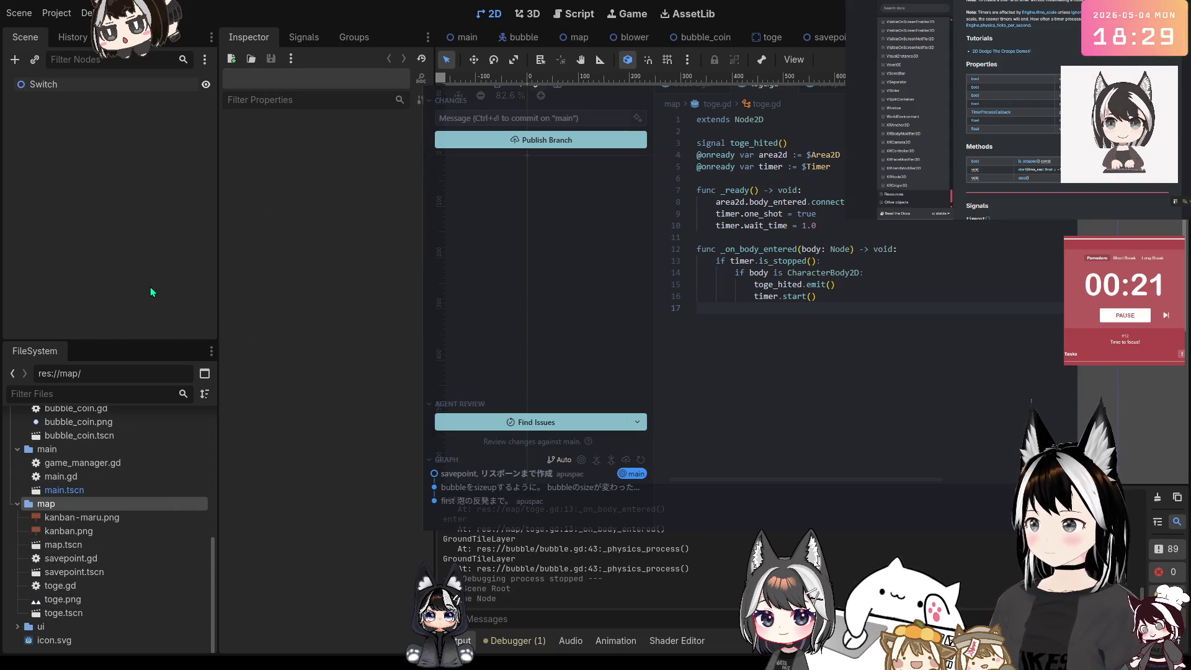
key(ctrl+s)
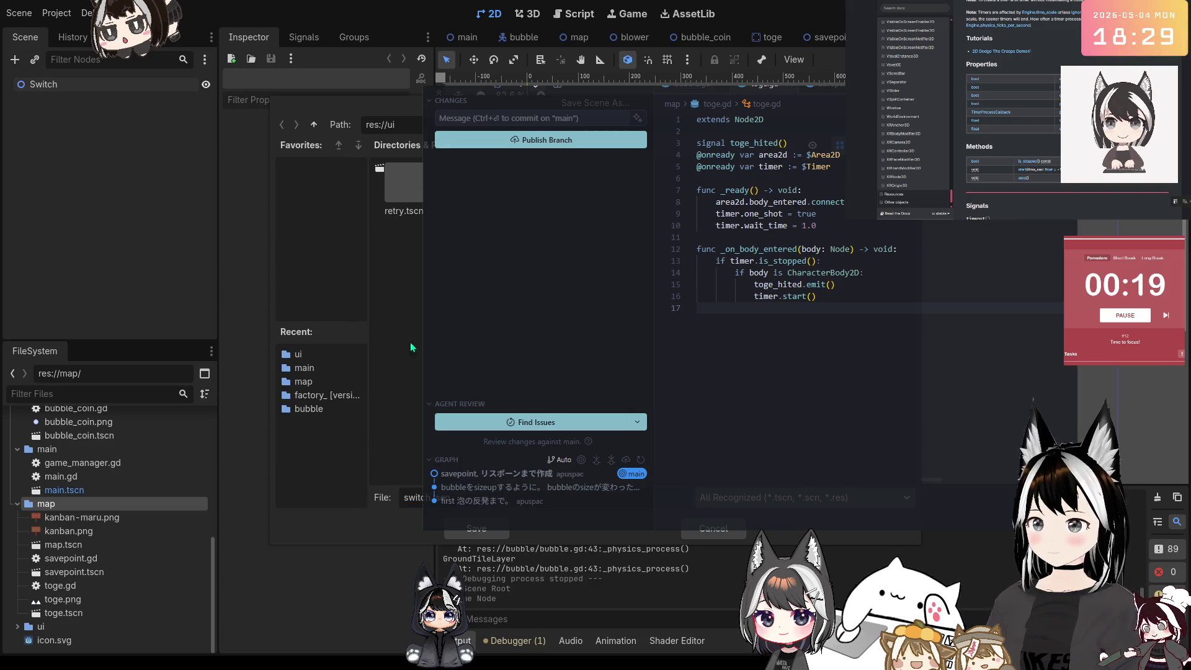
click(311, 126)
double_click(576, 188)
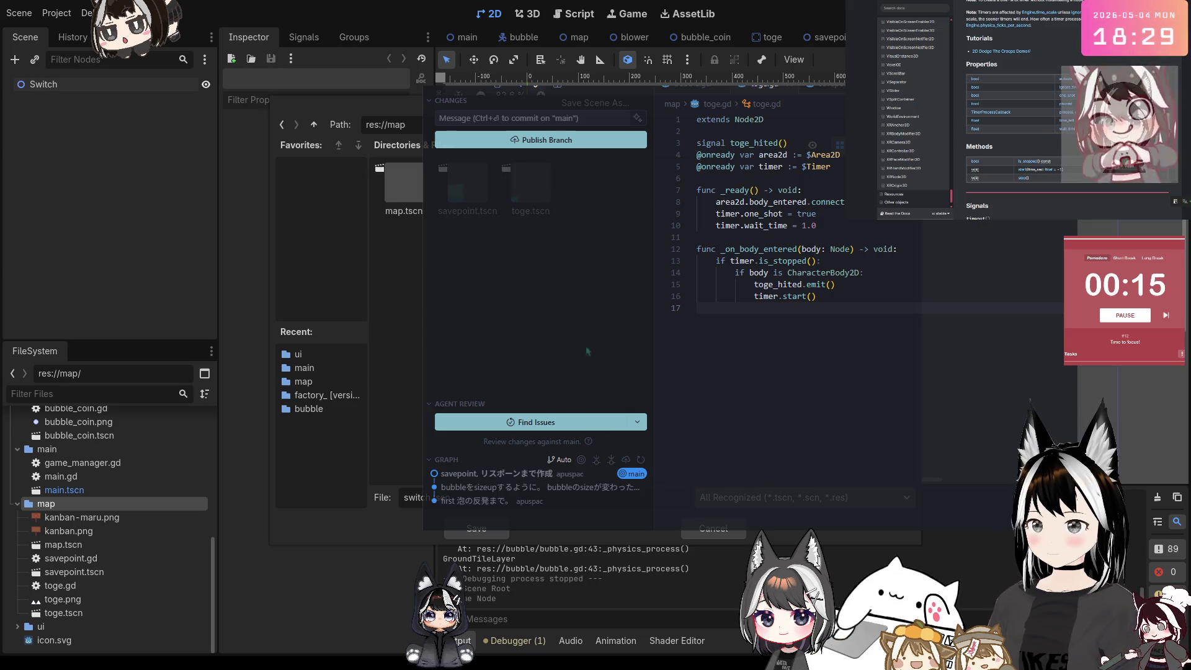
click(484, 529)
click(96, 86)
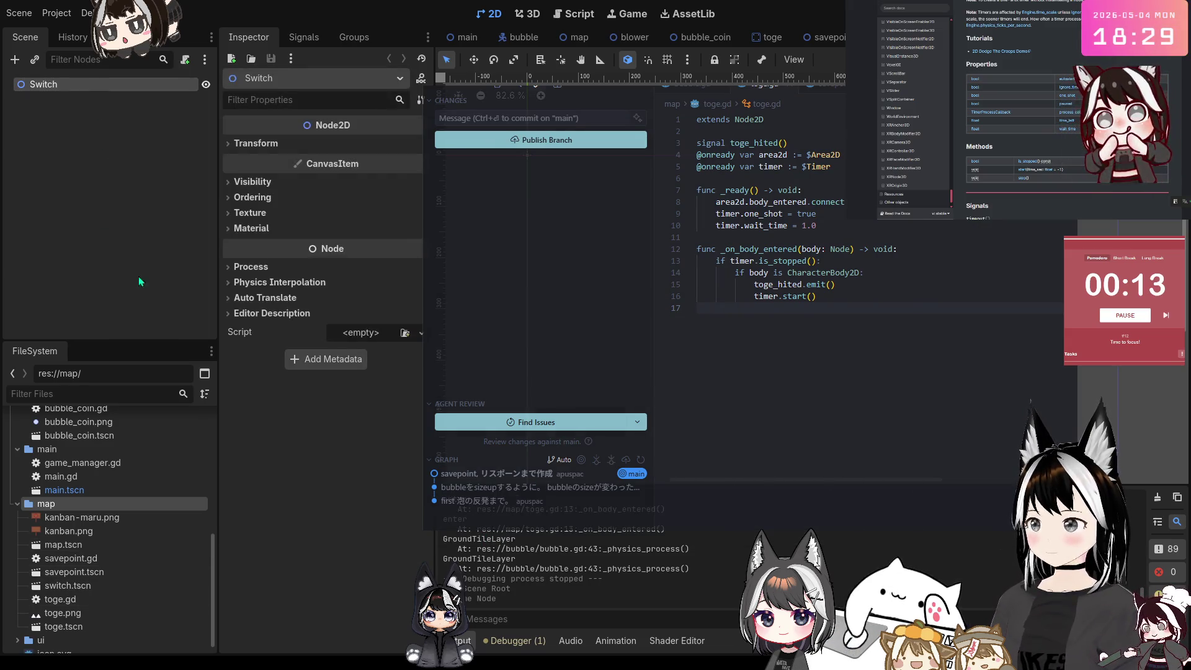
- Add an Area2D child node under the Switch root via Create New Node
key(ctrl+a)
text(are)
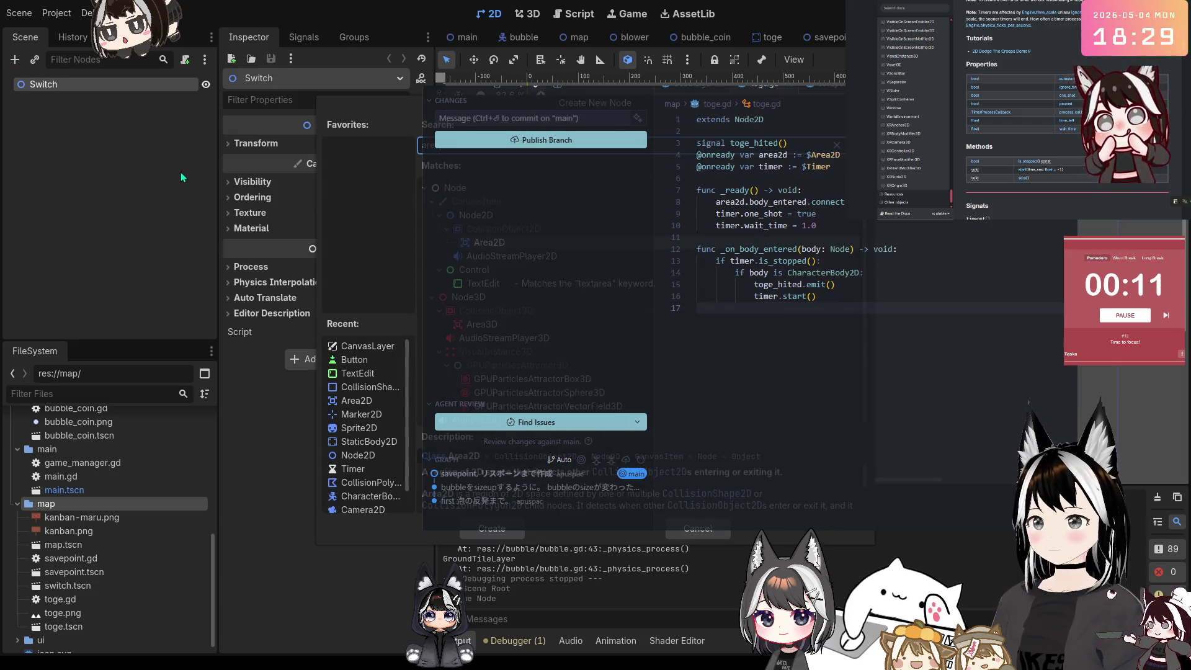
key(Return)
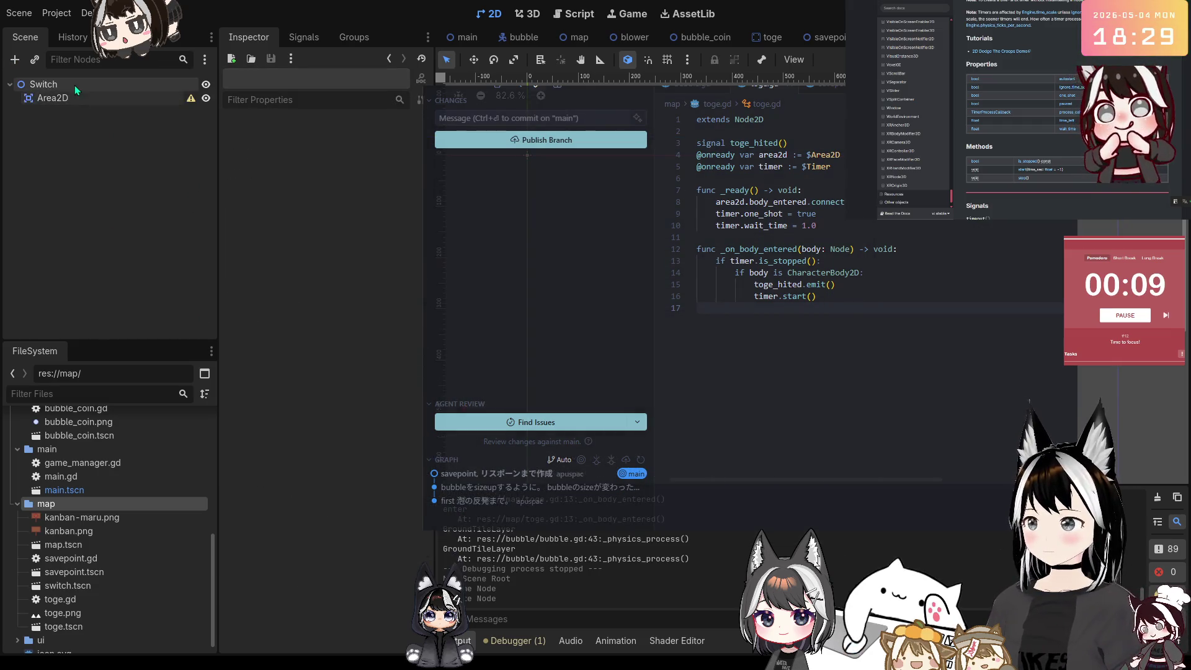
click(87, 82)
key(ctrl+a)
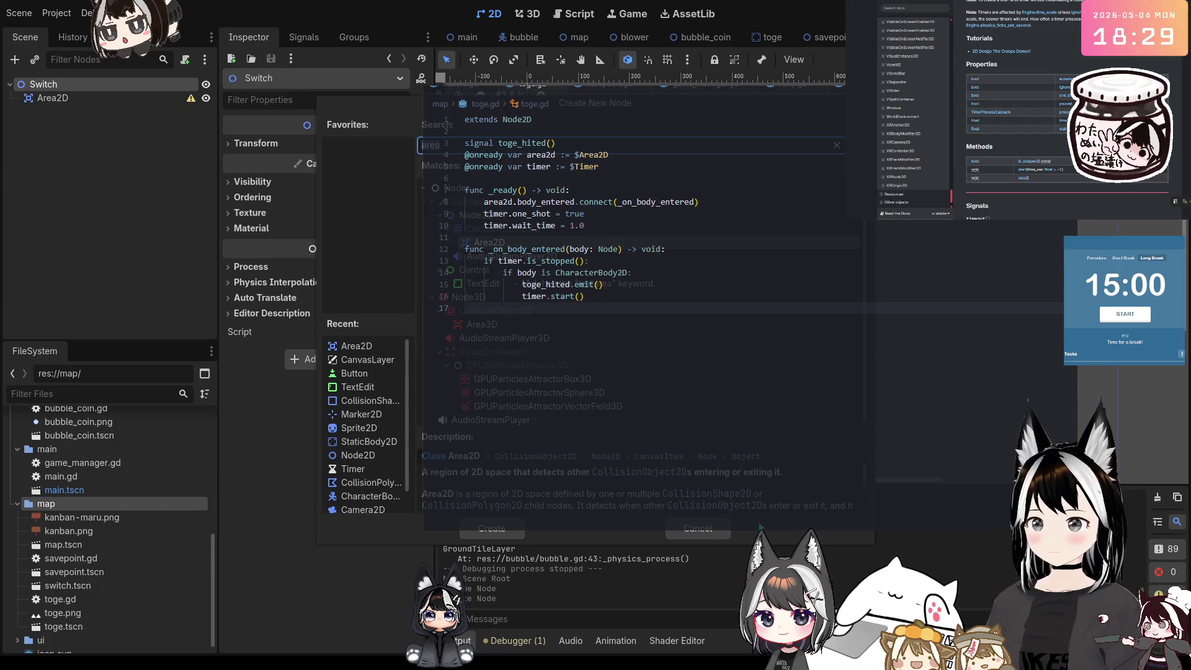
- Dismiss the node-creation dialog and look through the Scene and Project menus
click(28, 166)
click(20, 18)
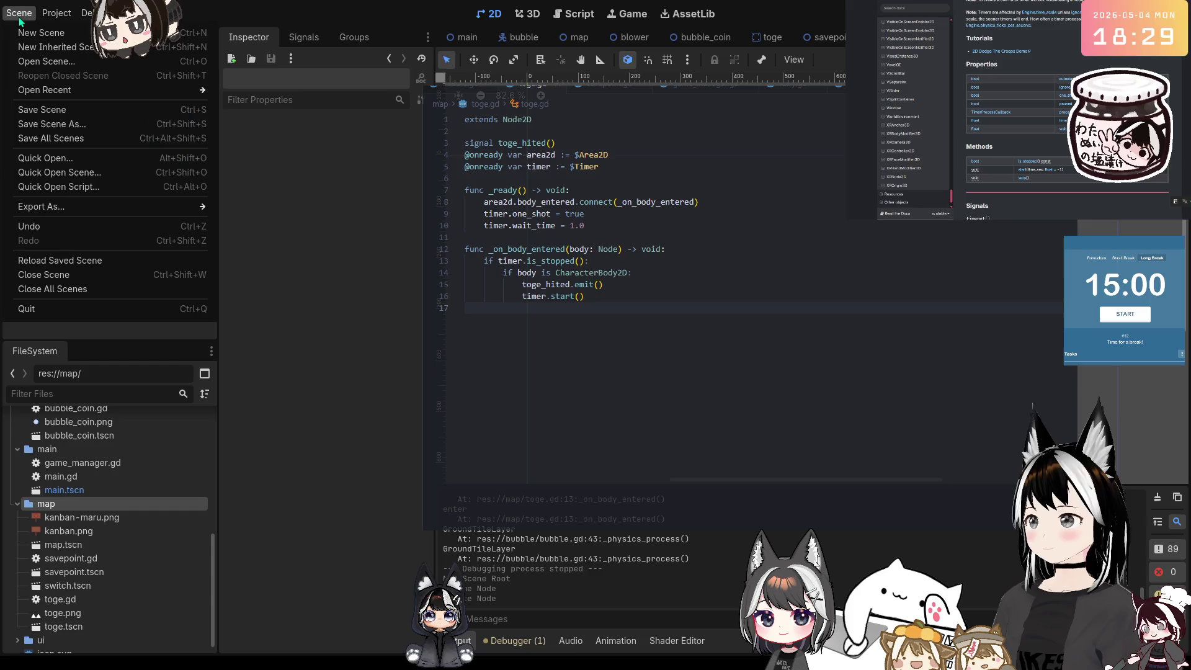
mouse_move(114, 203)
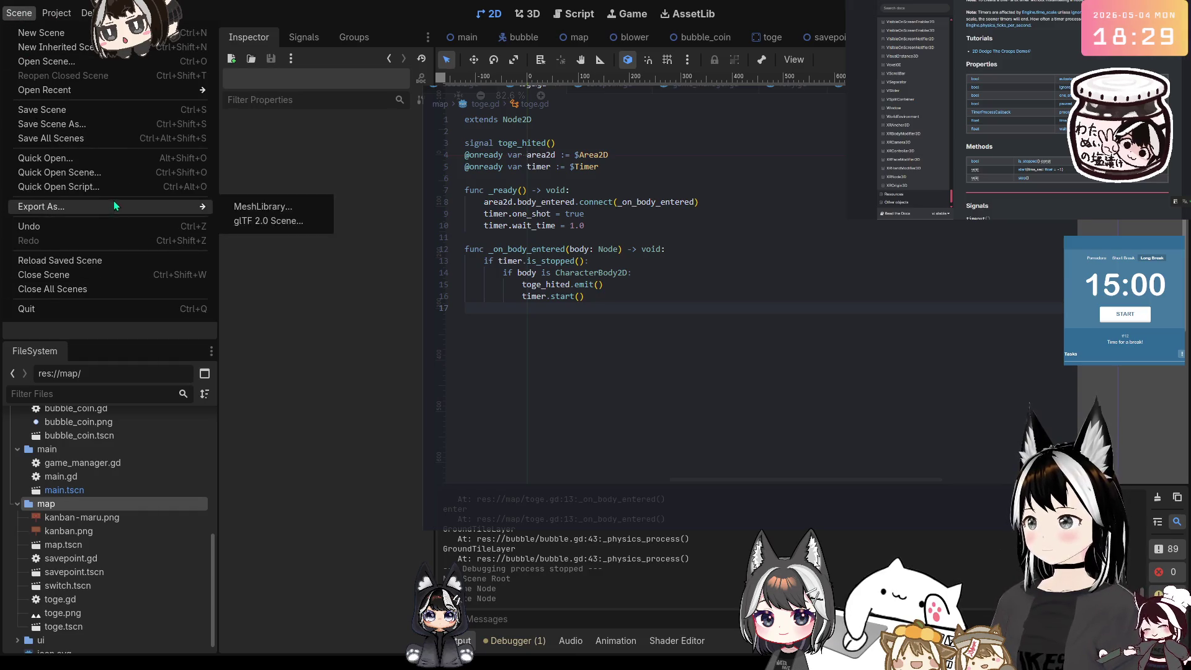
click(65, 12)
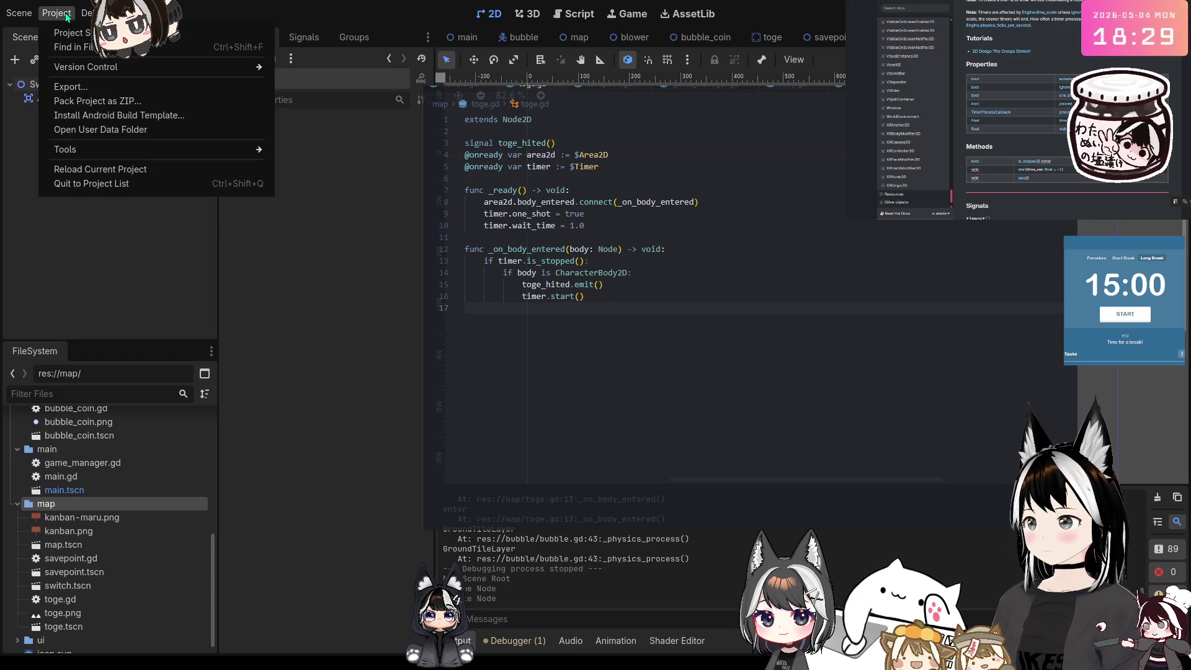
mouse_move(22, 15)
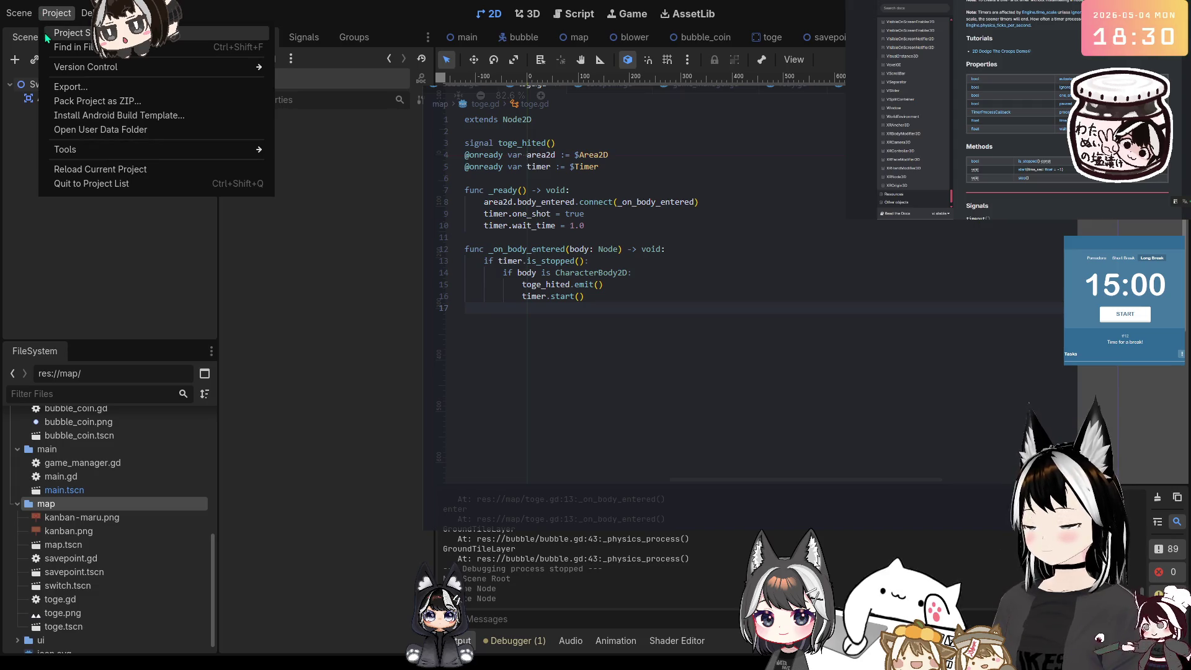
- View the General project settings, close them, then browse the Debug and Editor menus
click(46, 34)
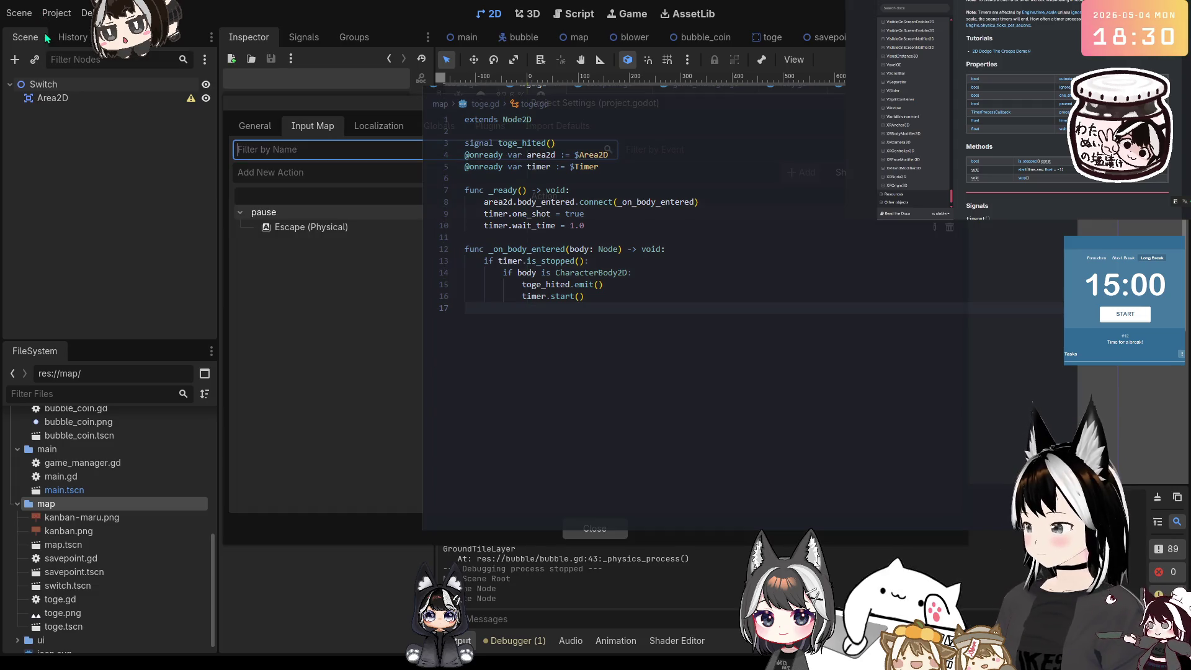
click(229, 124)
click(594, 528)
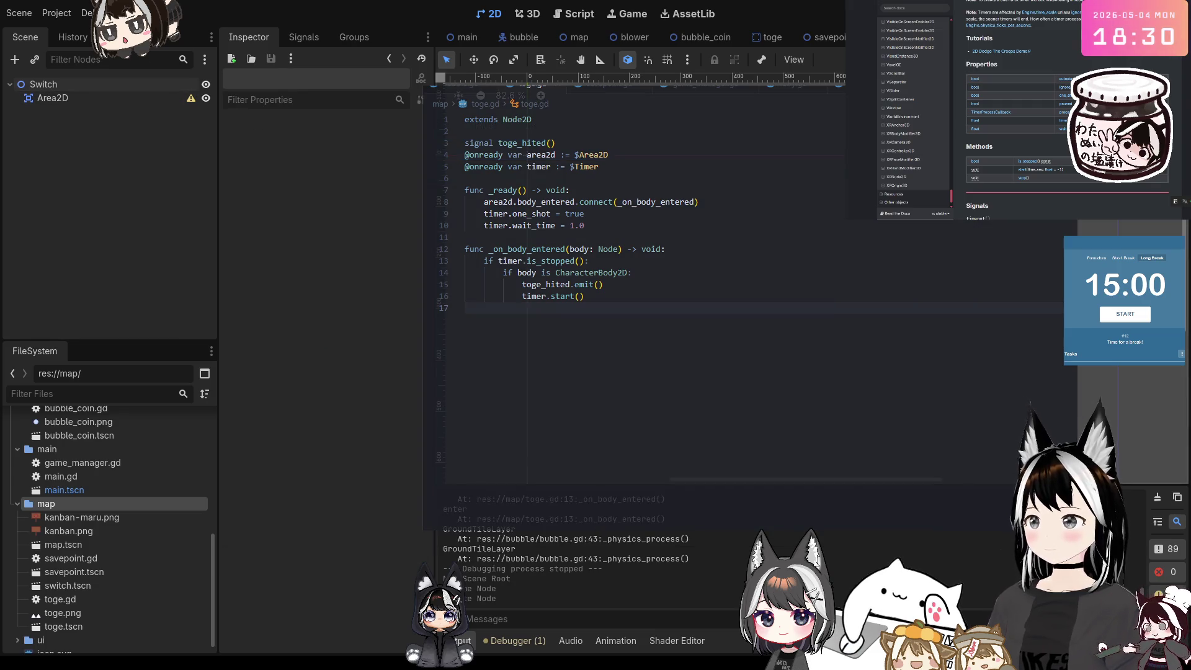
click(93, 13)
mouse_move(130, 13)
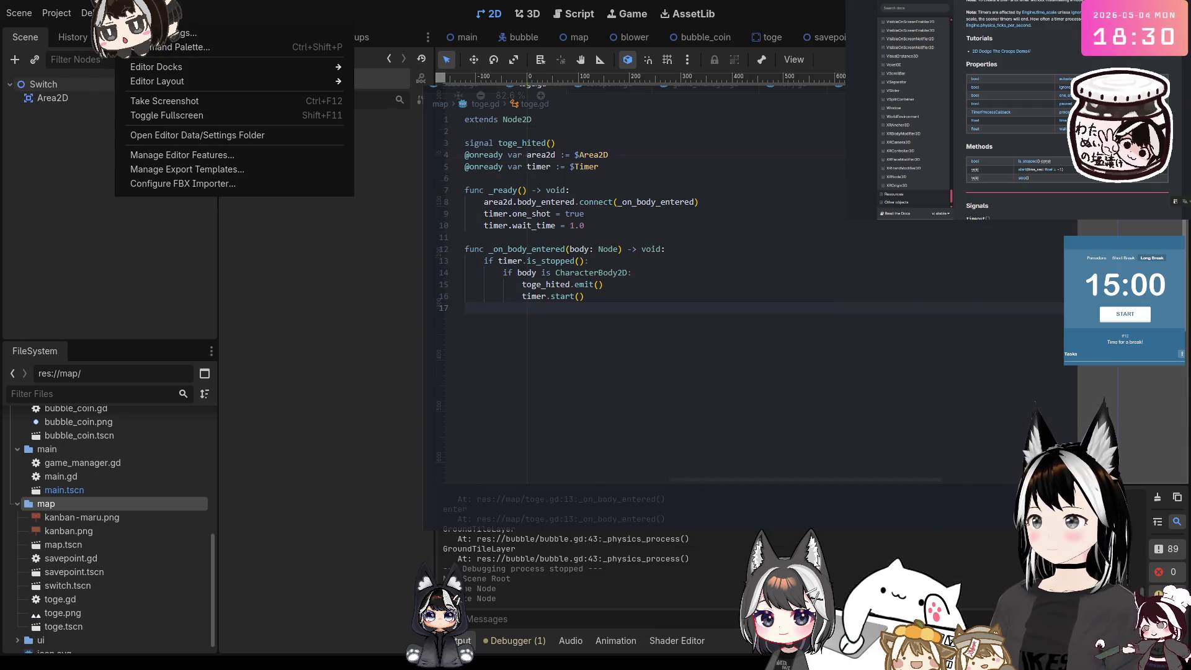
mouse_move(62, 14)
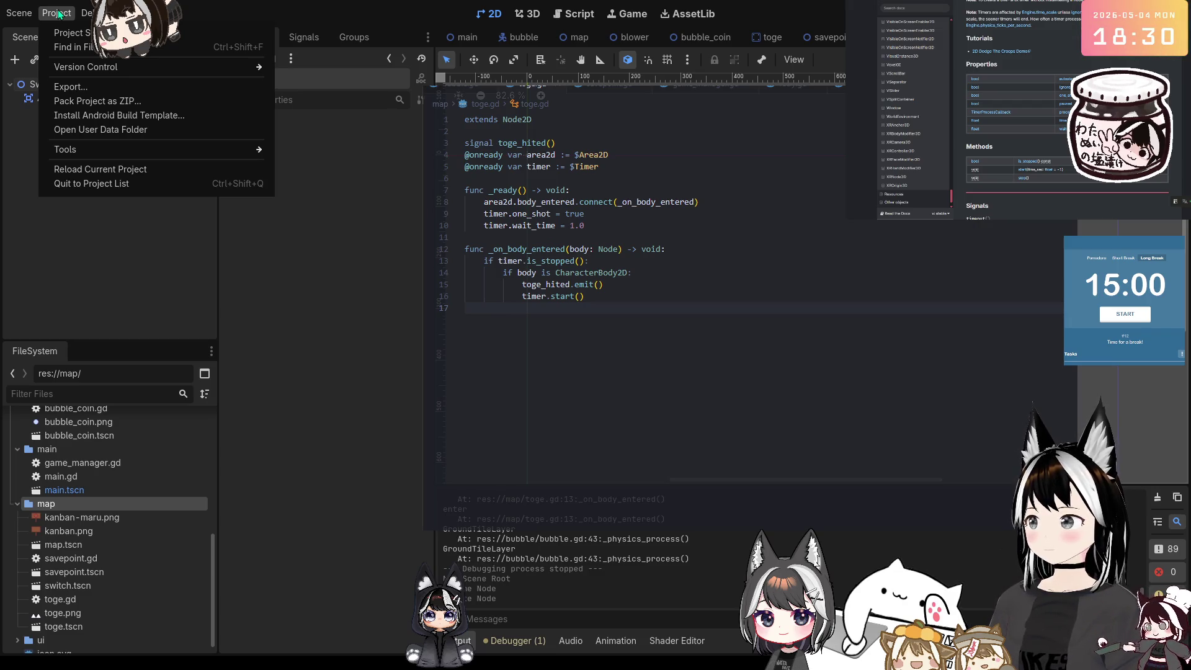
- Add a Web (Runnable) export preset, review its Resources and Options tabs, and close
click(71, 87)
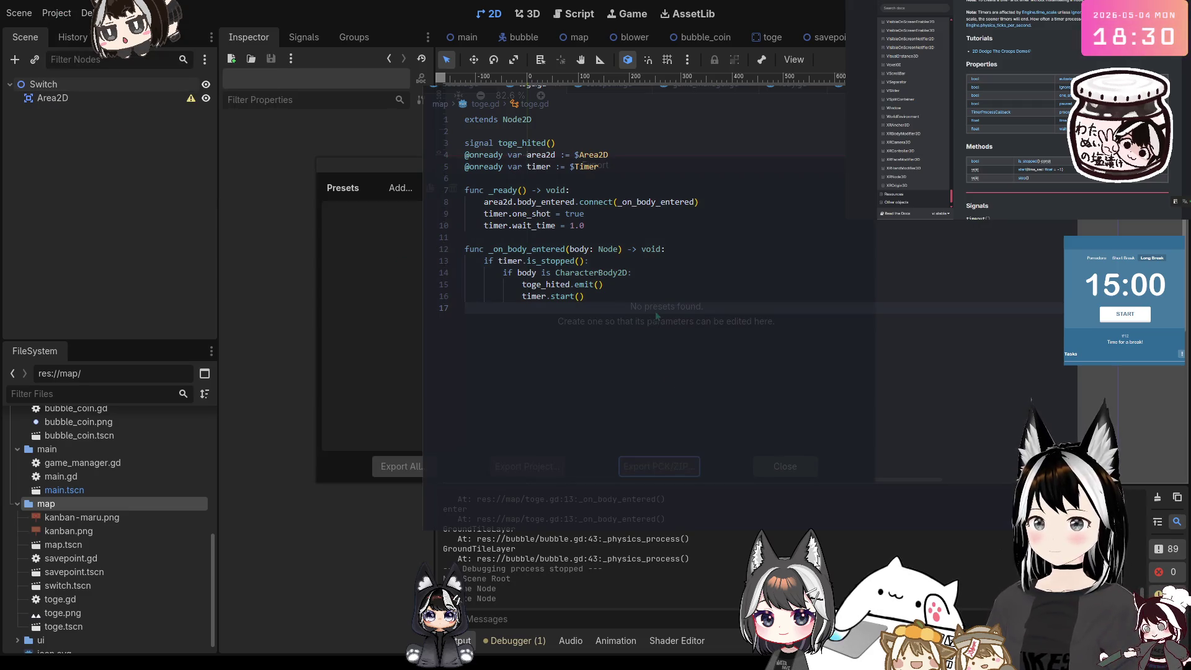
click(398, 187)
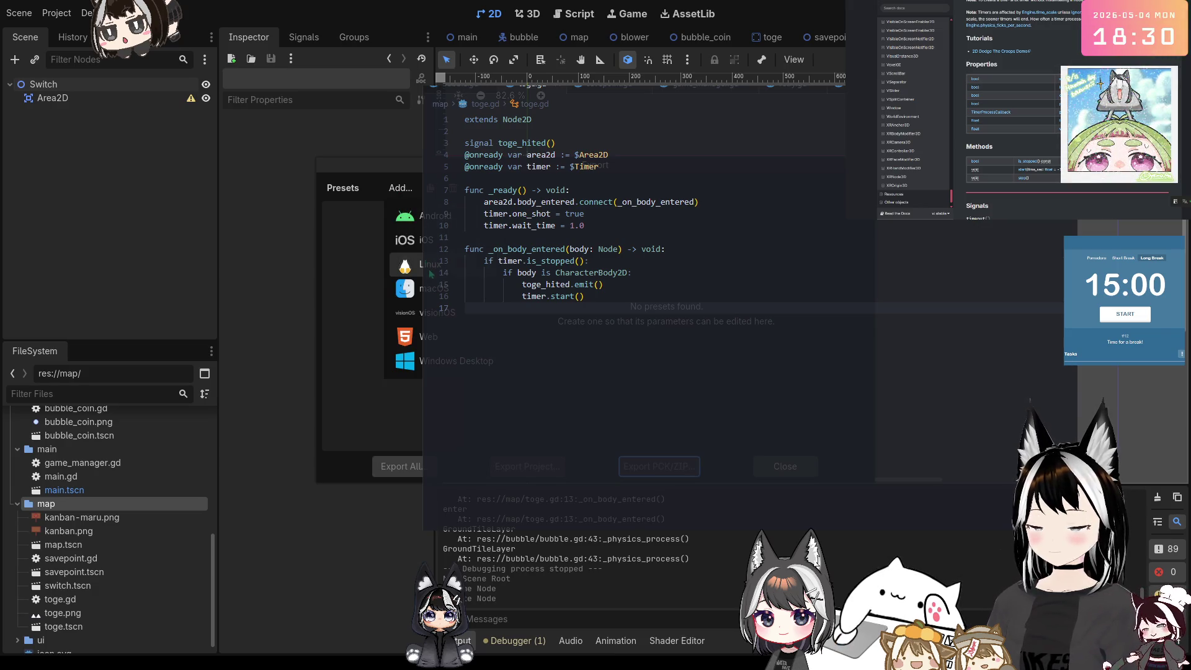
click(414, 340)
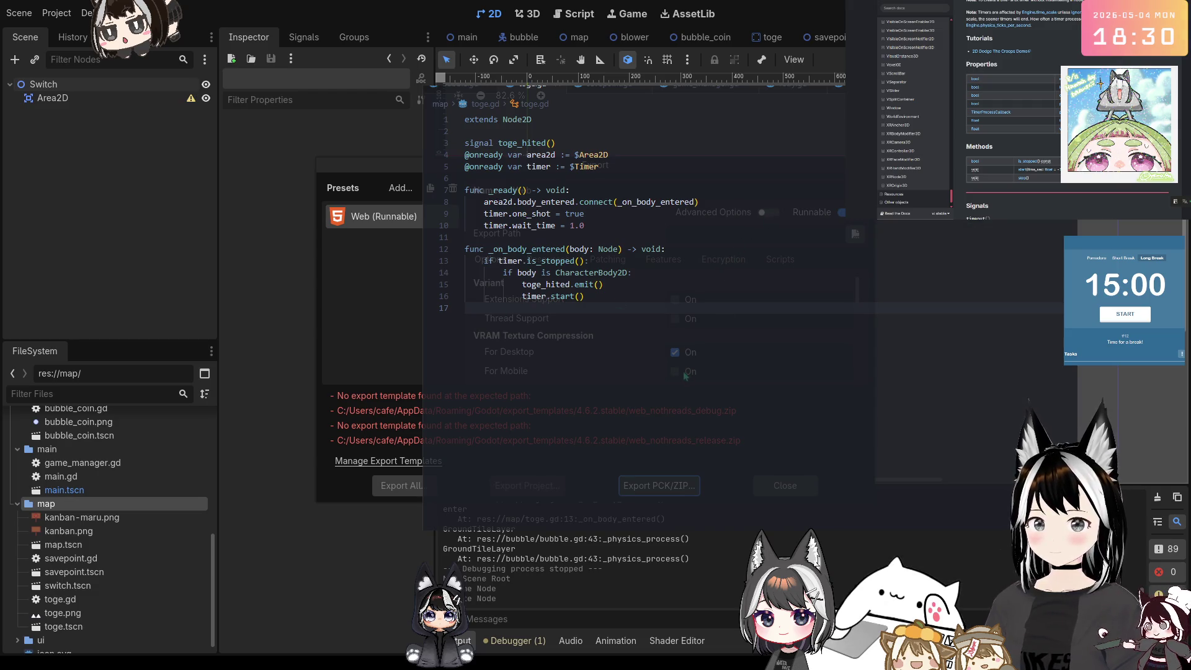
click(532, 260)
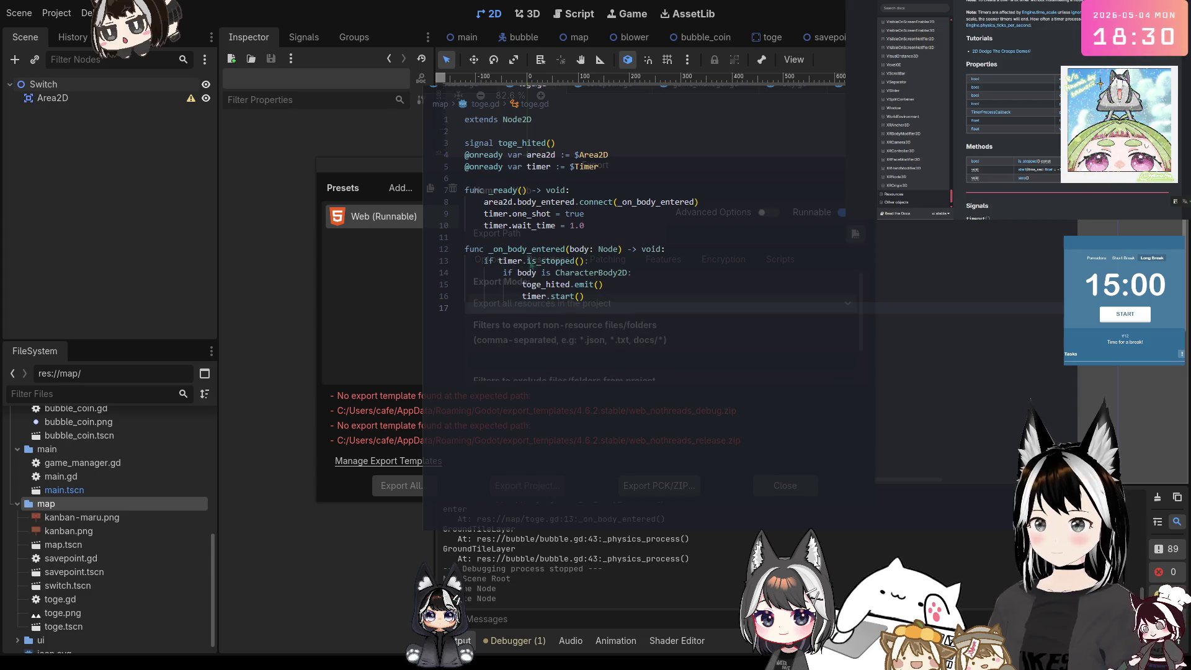
click(496, 260)
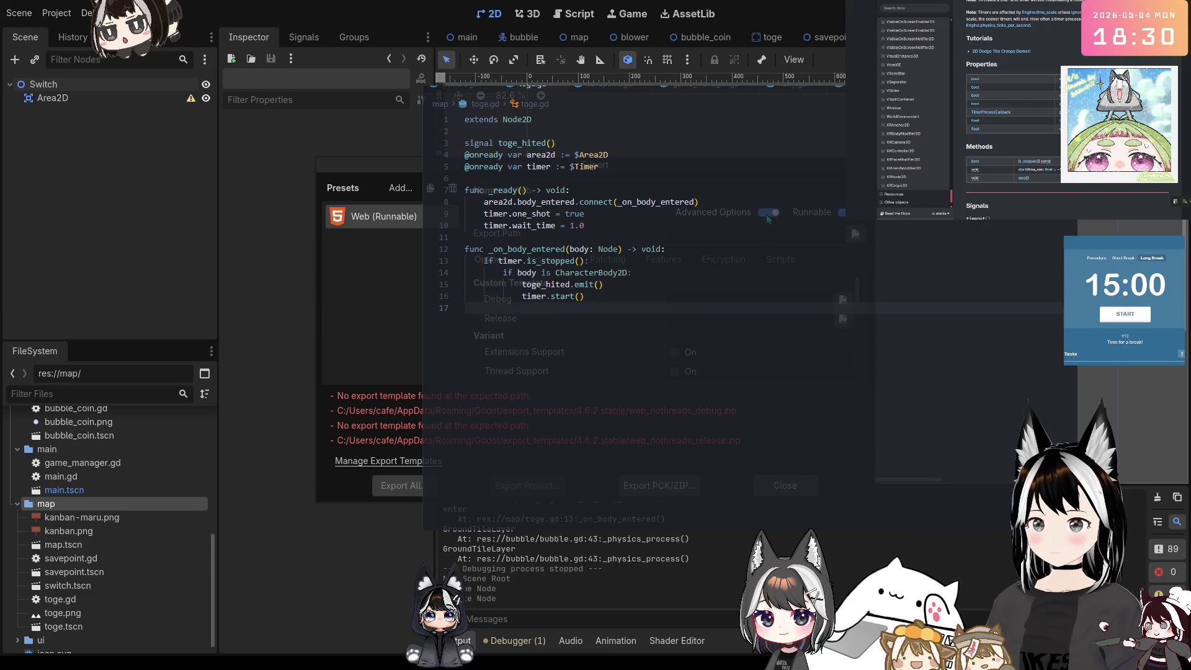
scroll(611, 319, down, 5)
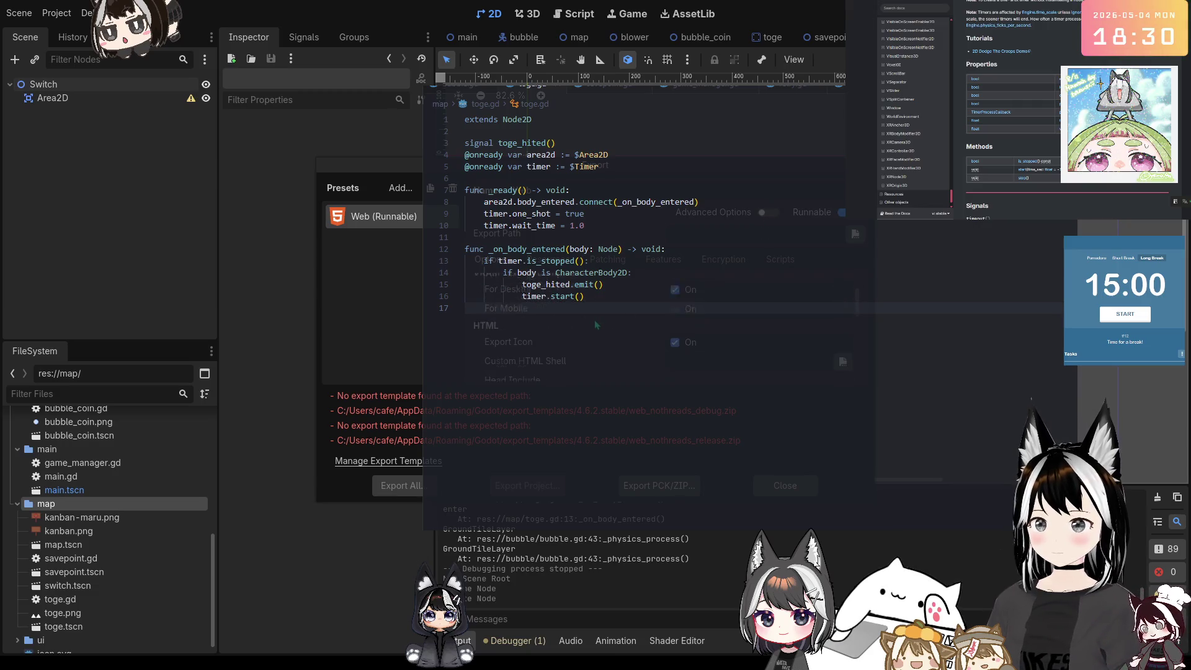
scroll(612, 319, up, 5)
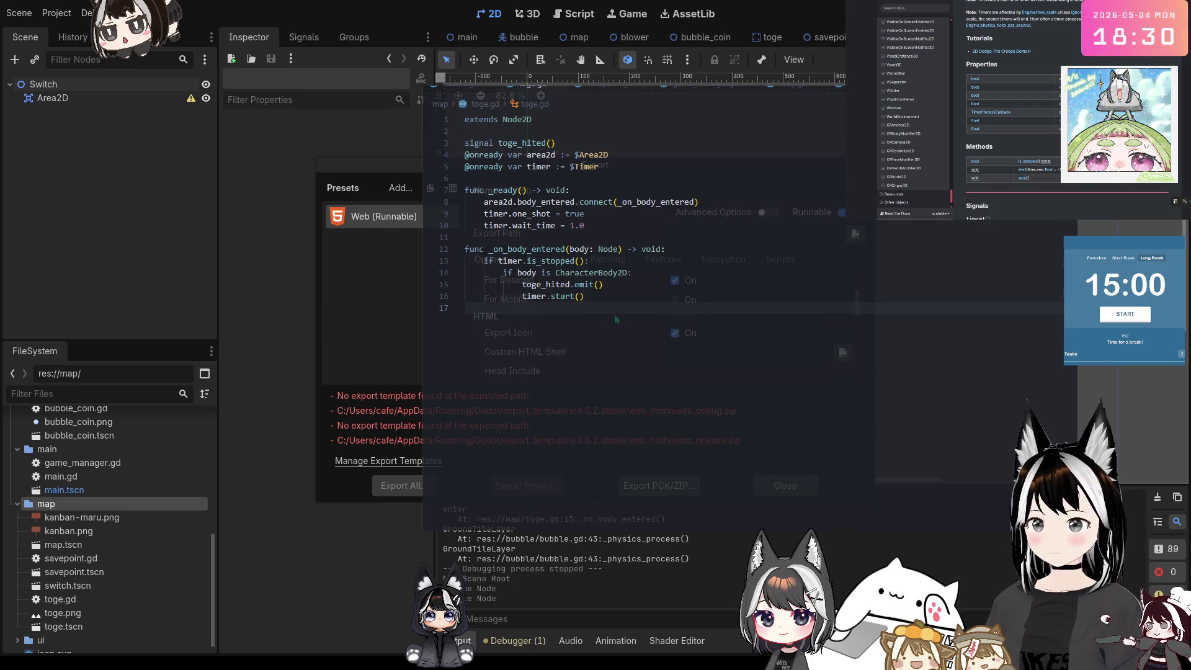
click(783, 486)
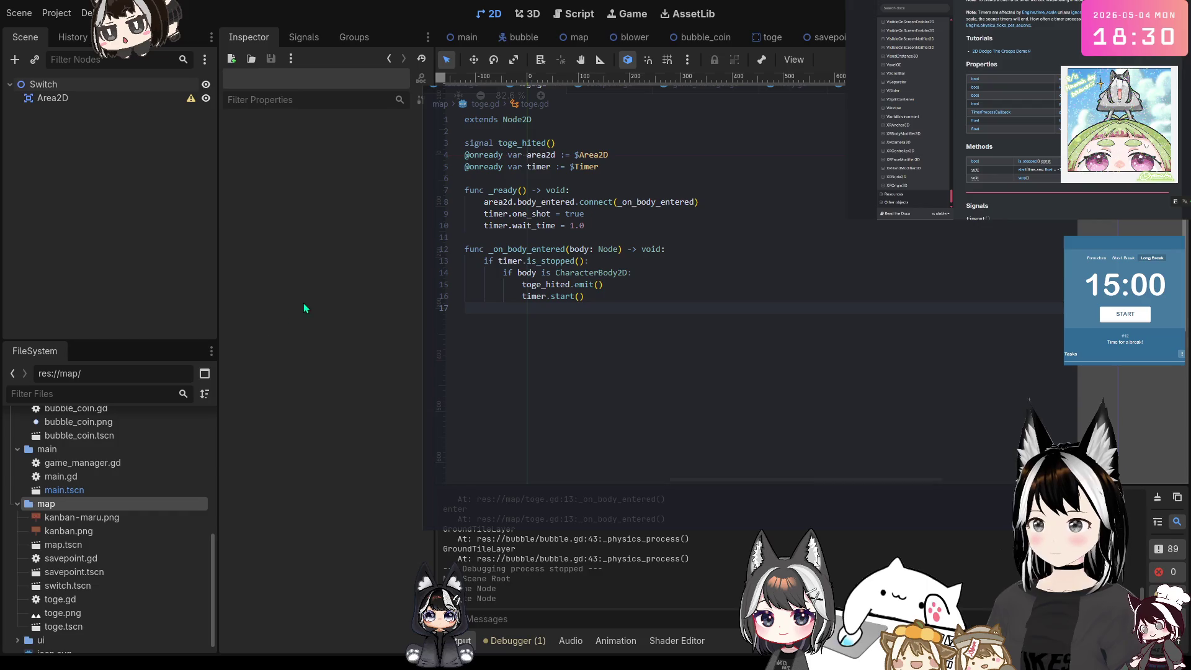
- Add a CollisionShape2D child under the Area2D node
click(113, 99)
key(ctrl+a)
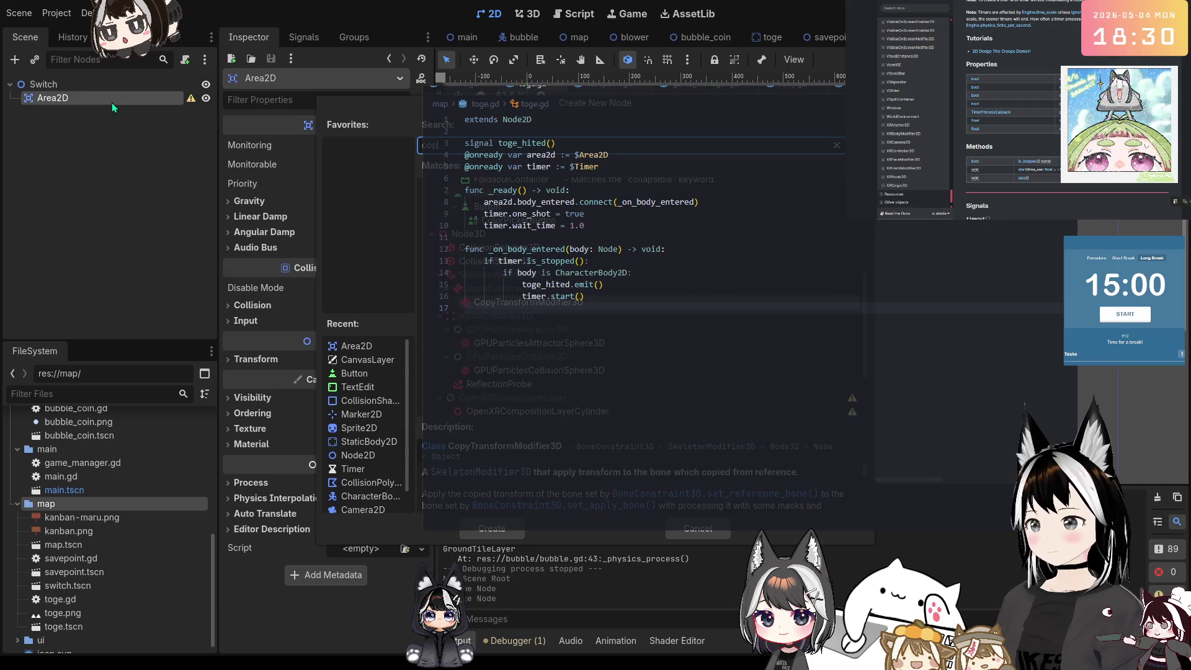
text(collisionshape)
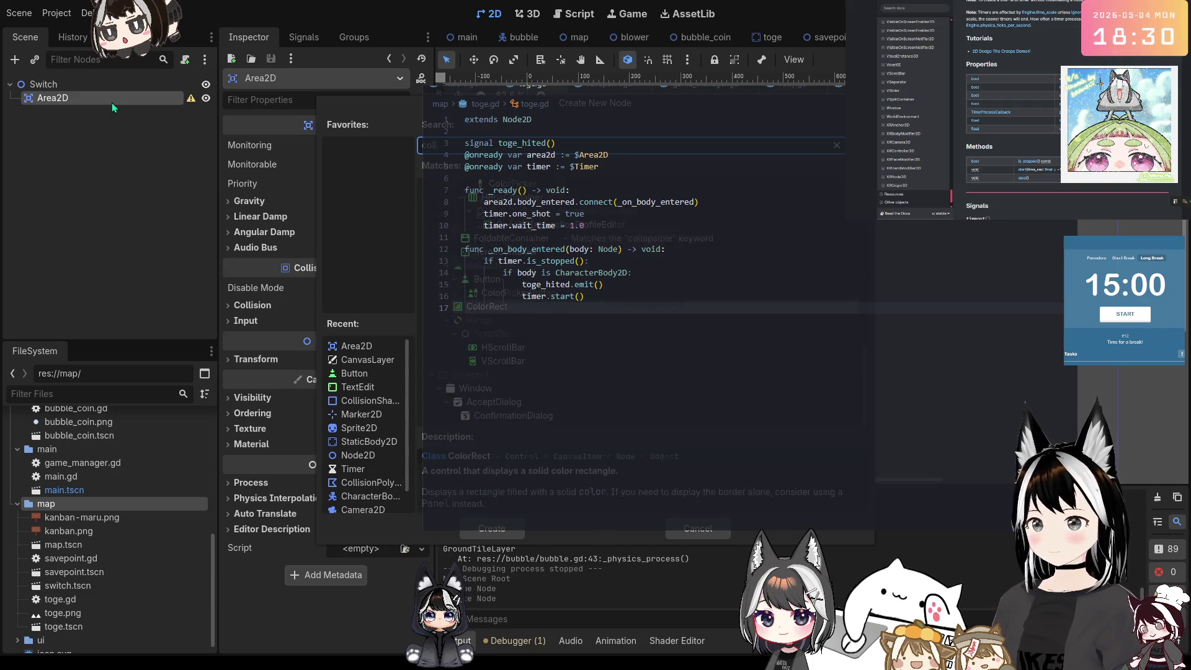
key(Return)
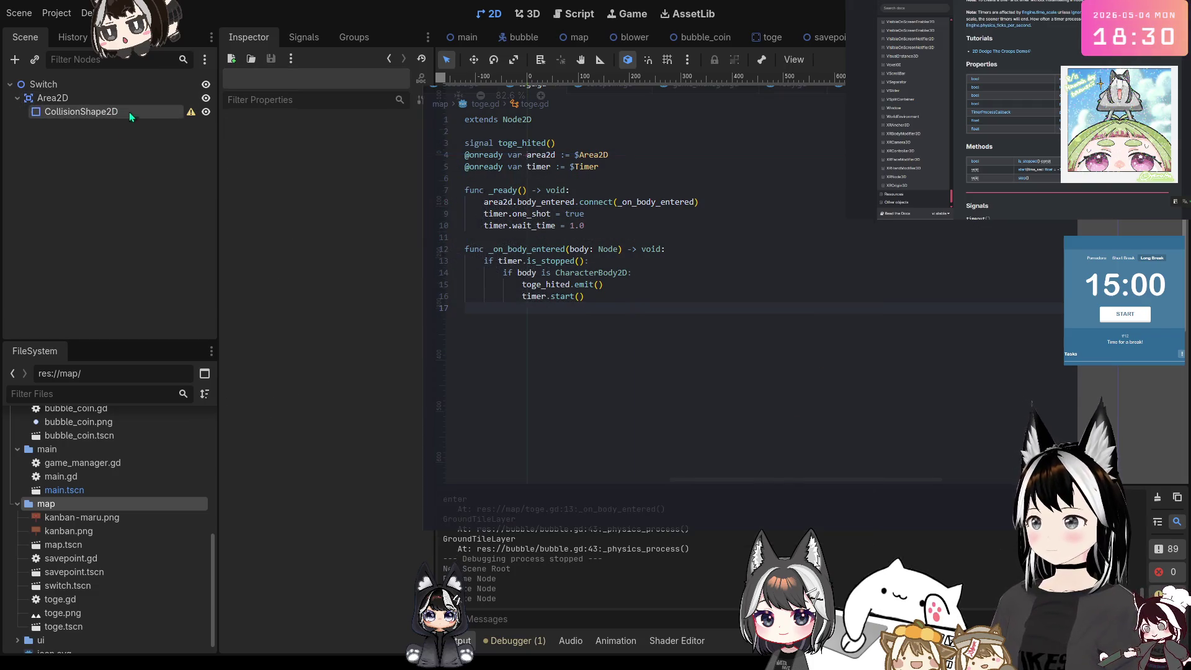
- Add a Sprite2D child directly under the Switch root node
click(58, 89)
key(ctrl+a)
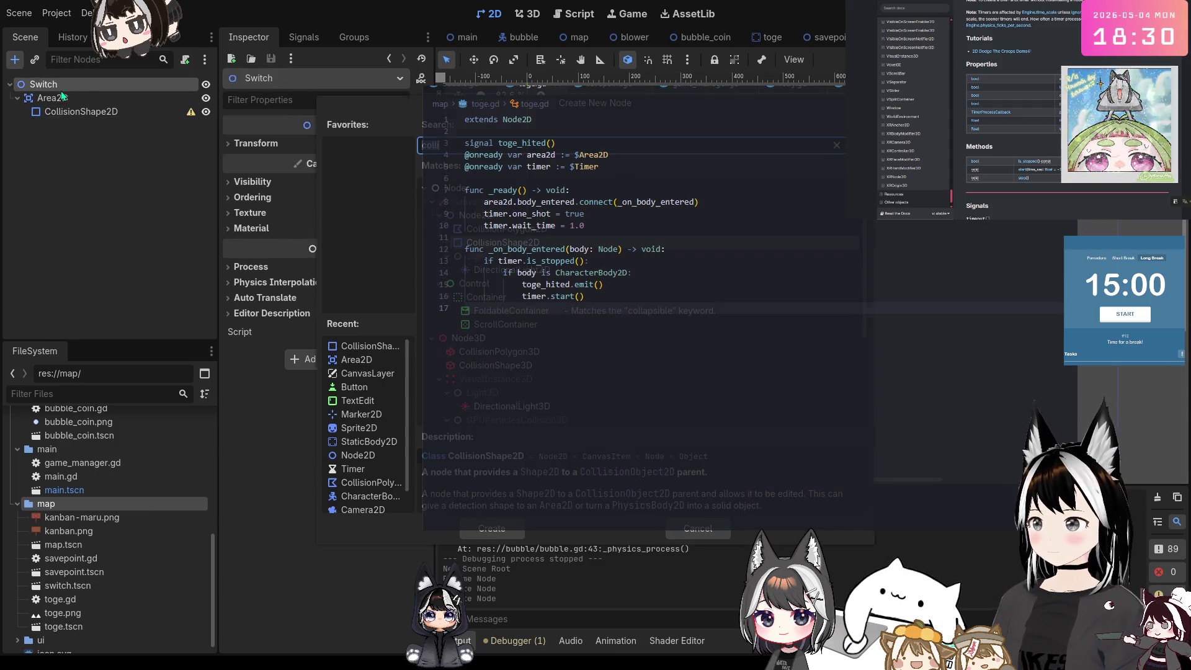
text(sprite)
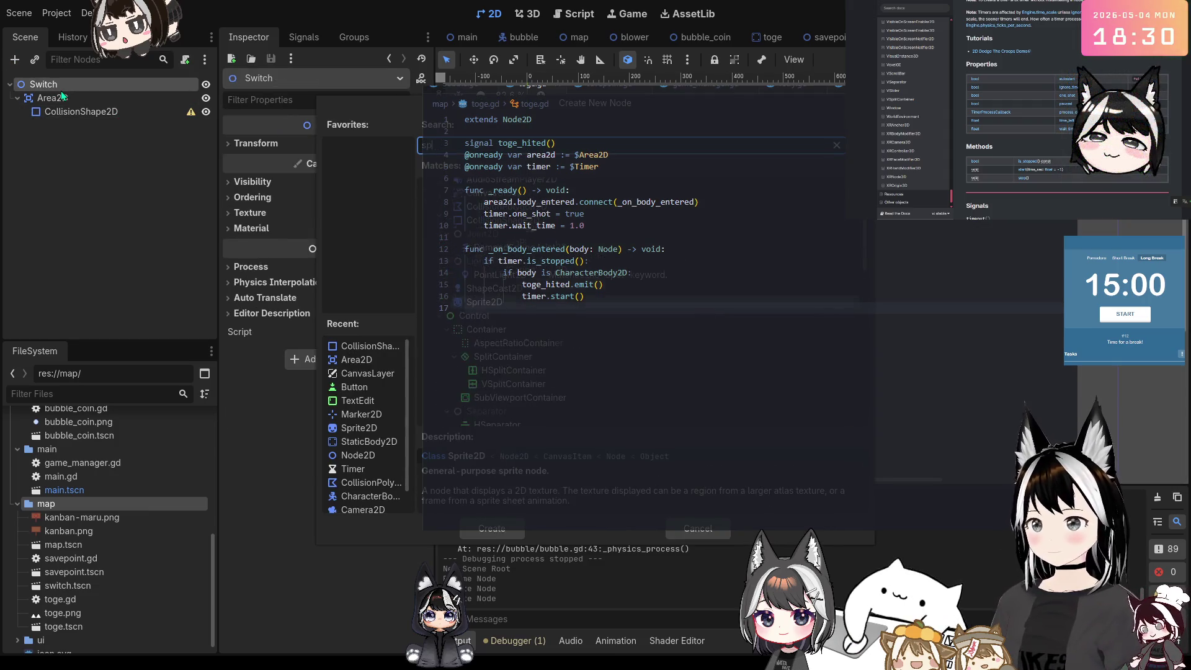
key(Return)
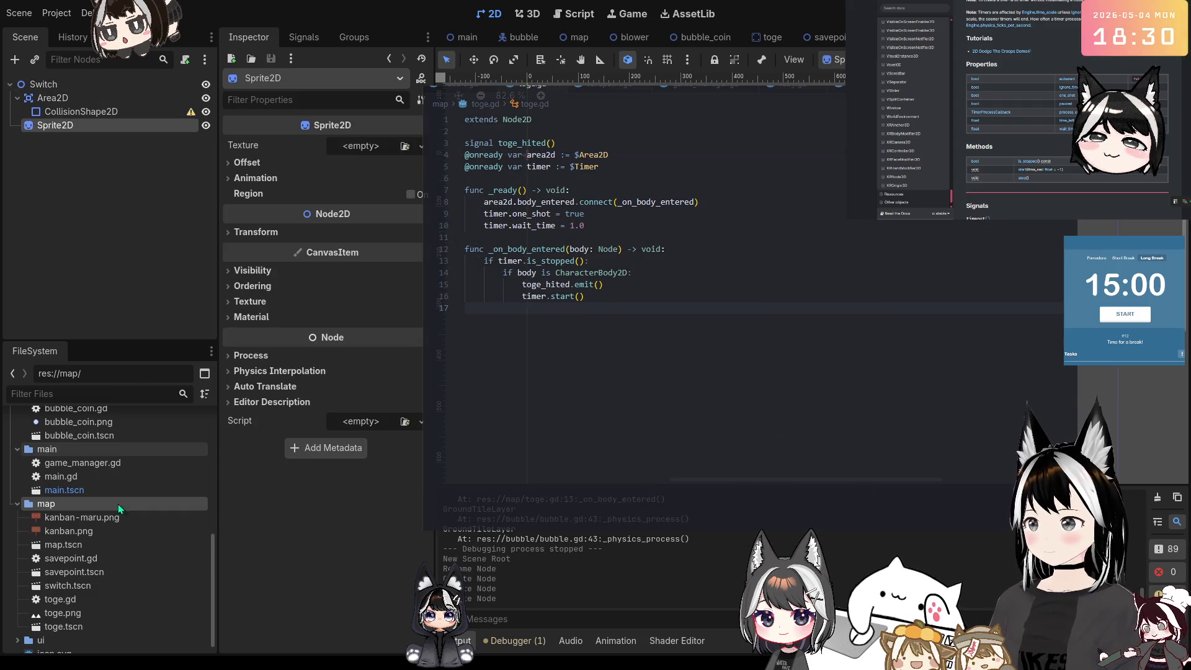
- Drag switch.png from the FileSystem dock onto the Sprite2D's Texture property
scroll(72, 515, up, 2)
scroll(72, 501, down, 3)
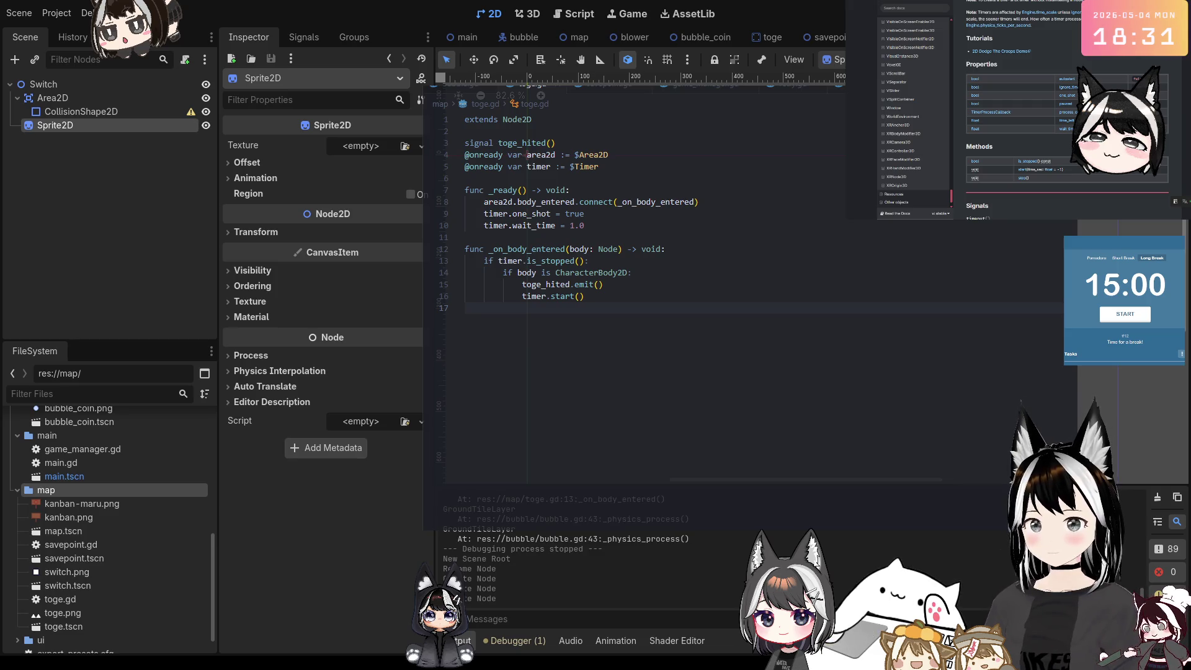
click(72, 577)
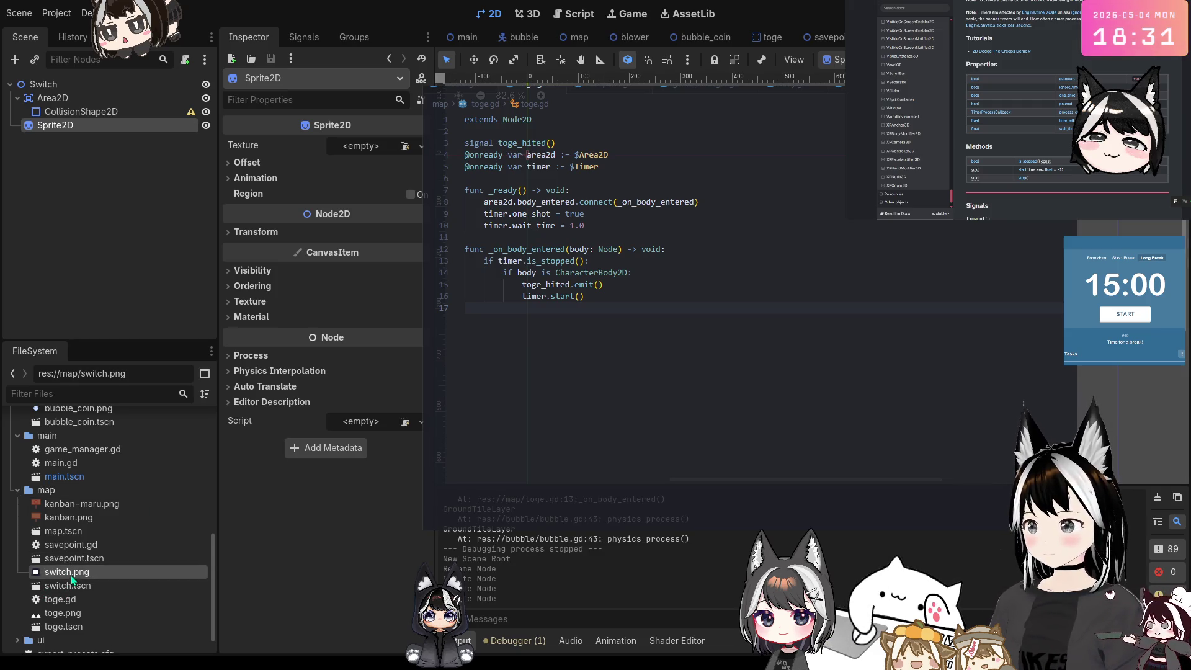
mouse_move(79, 579)
mouse_down()
mouse_move(217, 538)
mouse_move(379, 151)
mouse_up()
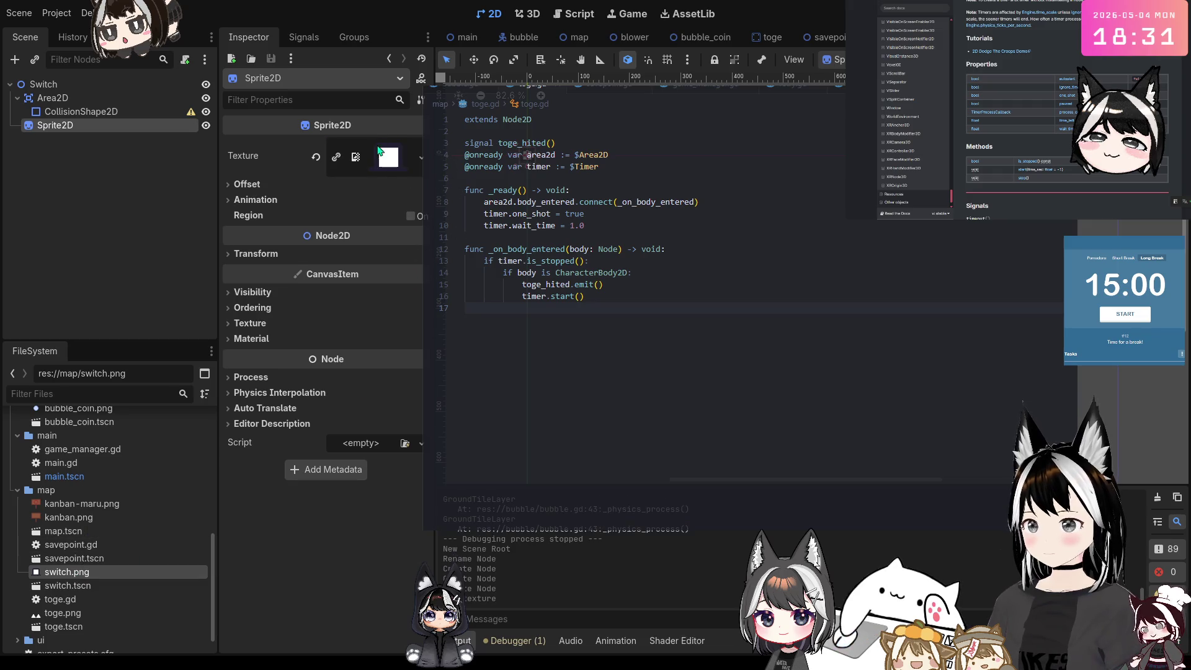
scroll(928, 345, up, 10)
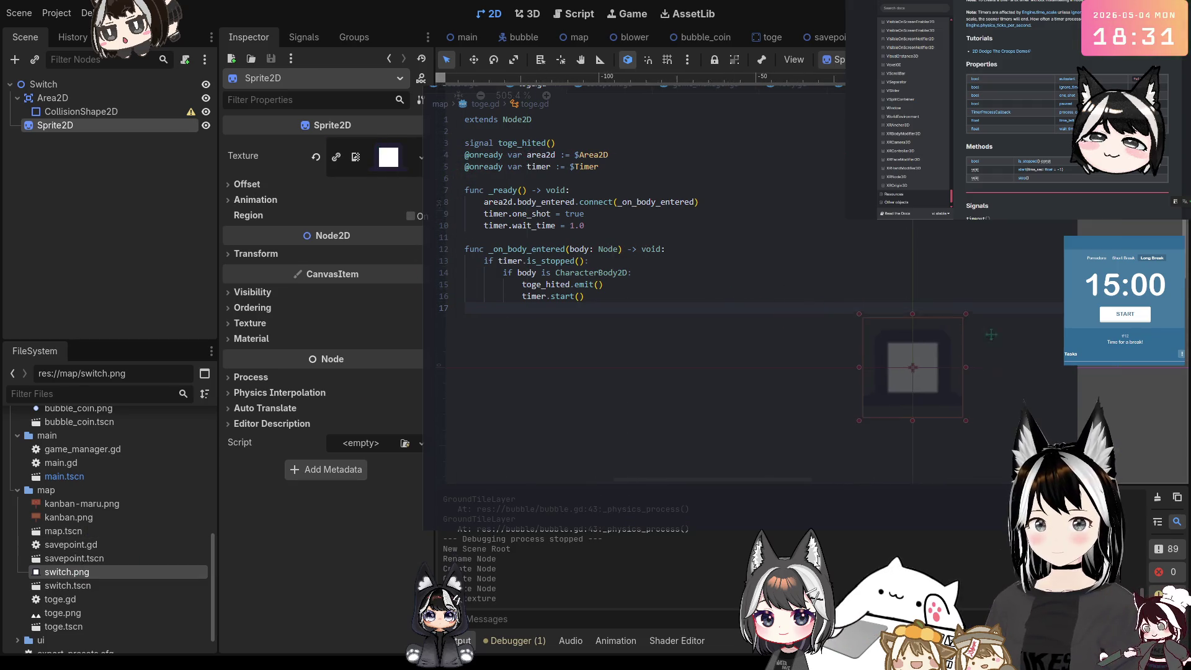
scroll(844, 311, up, 5)
click(83, 180)
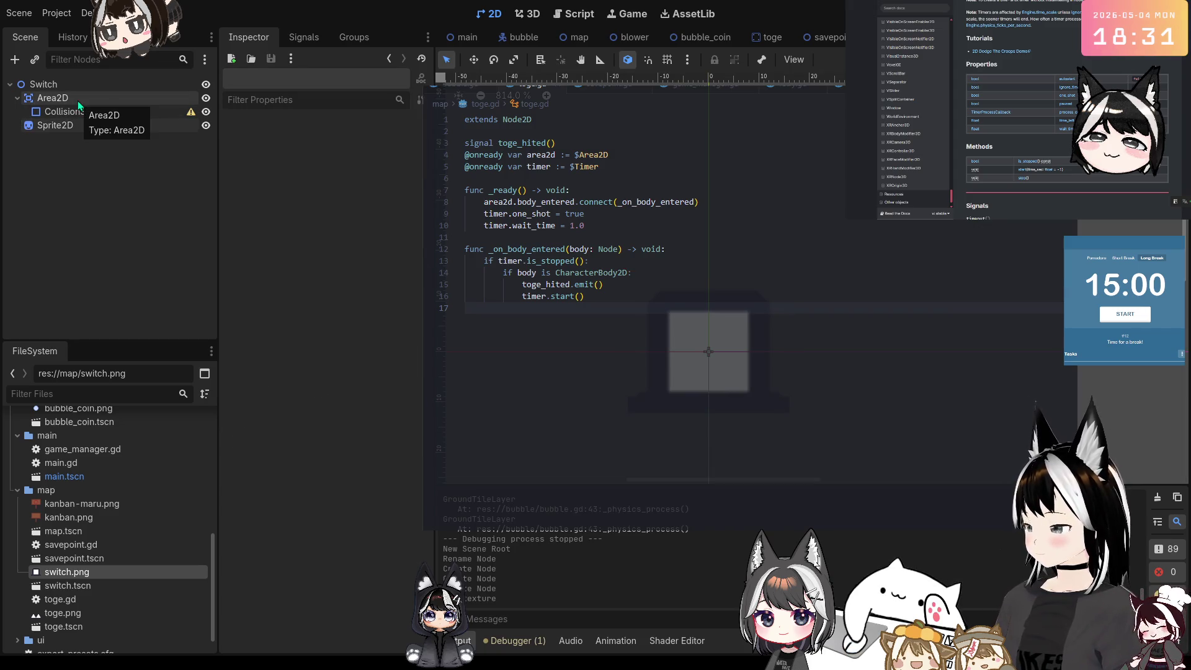
- Give CollisionShape2D a new RectangleShape2D and stretch it to cover the switch sprite
click(105, 112)
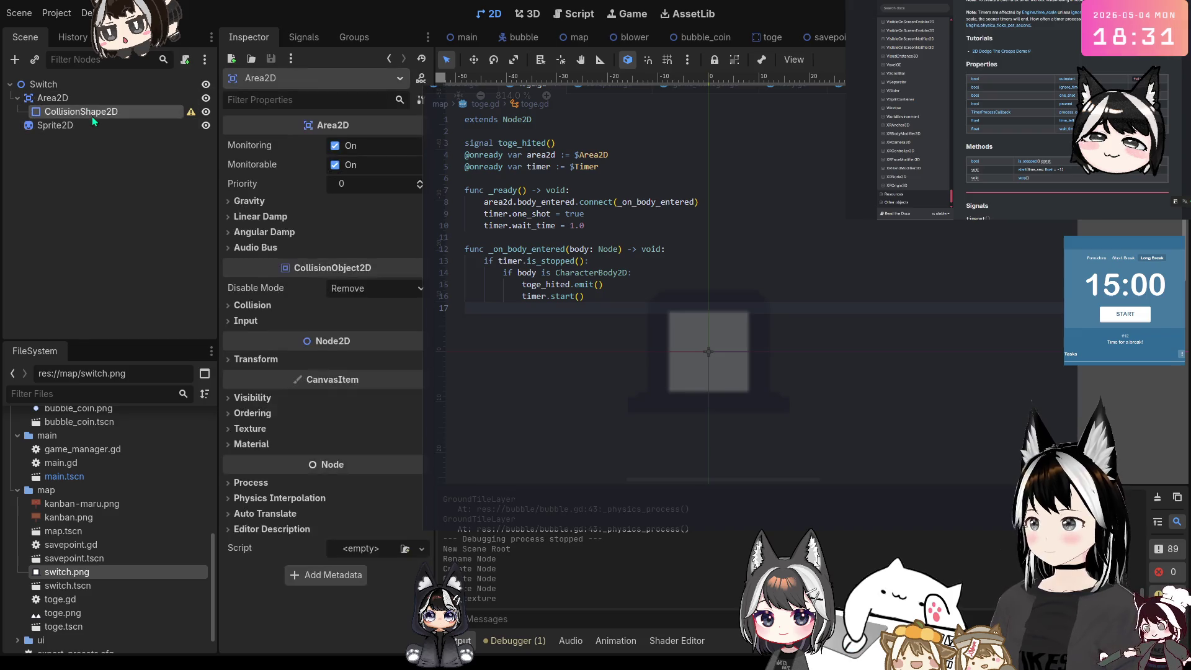
click(389, 150)
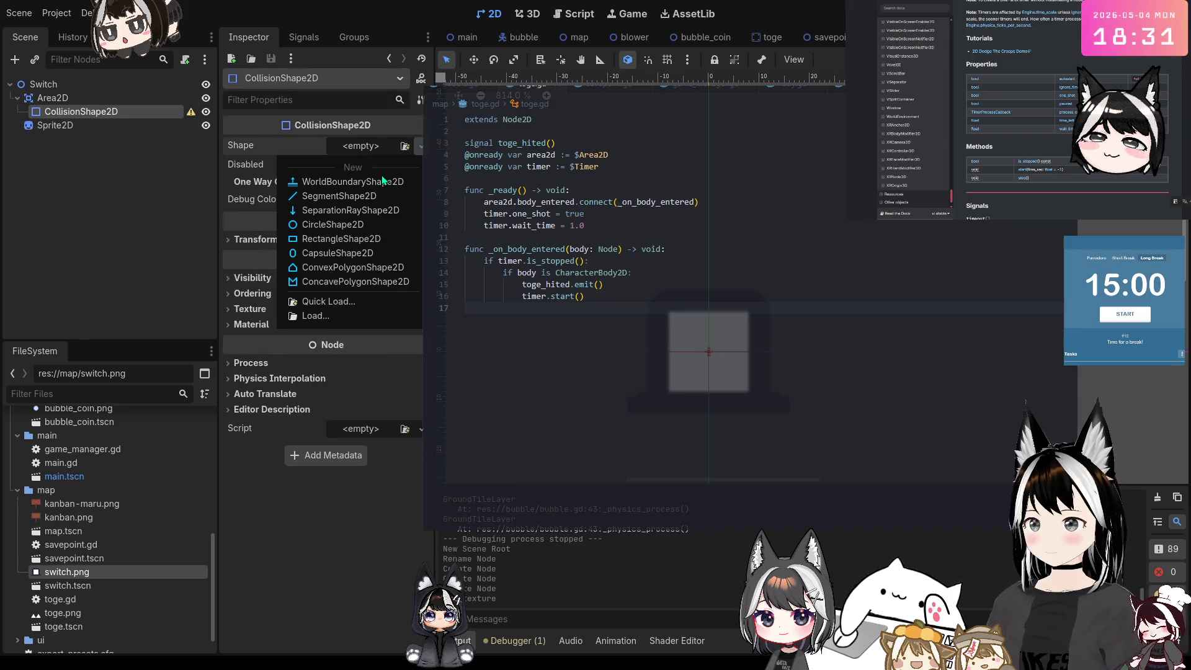
click(362, 242)
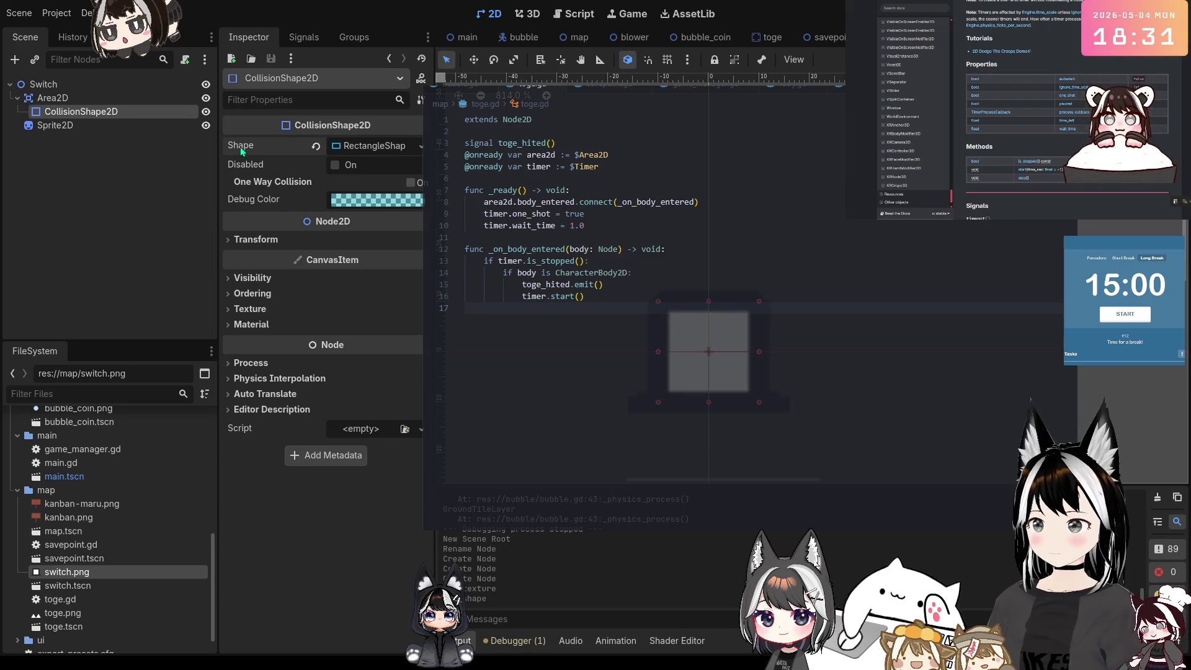
drag(656, 302, 627, 290)
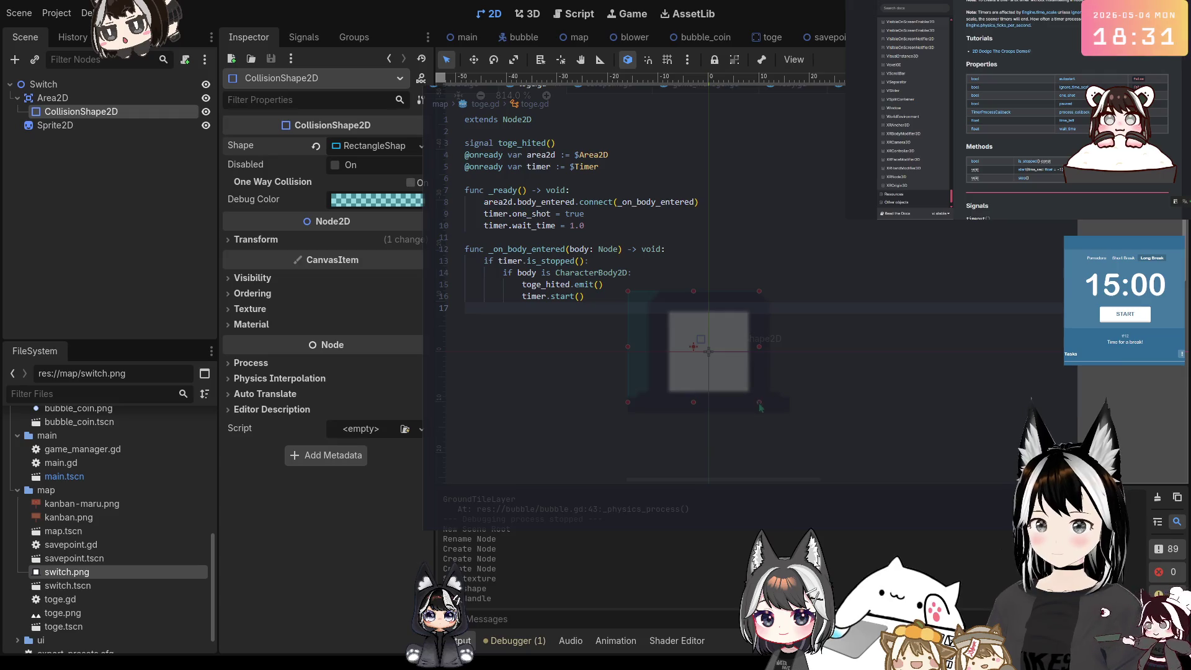
drag(760, 407, 790, 416)
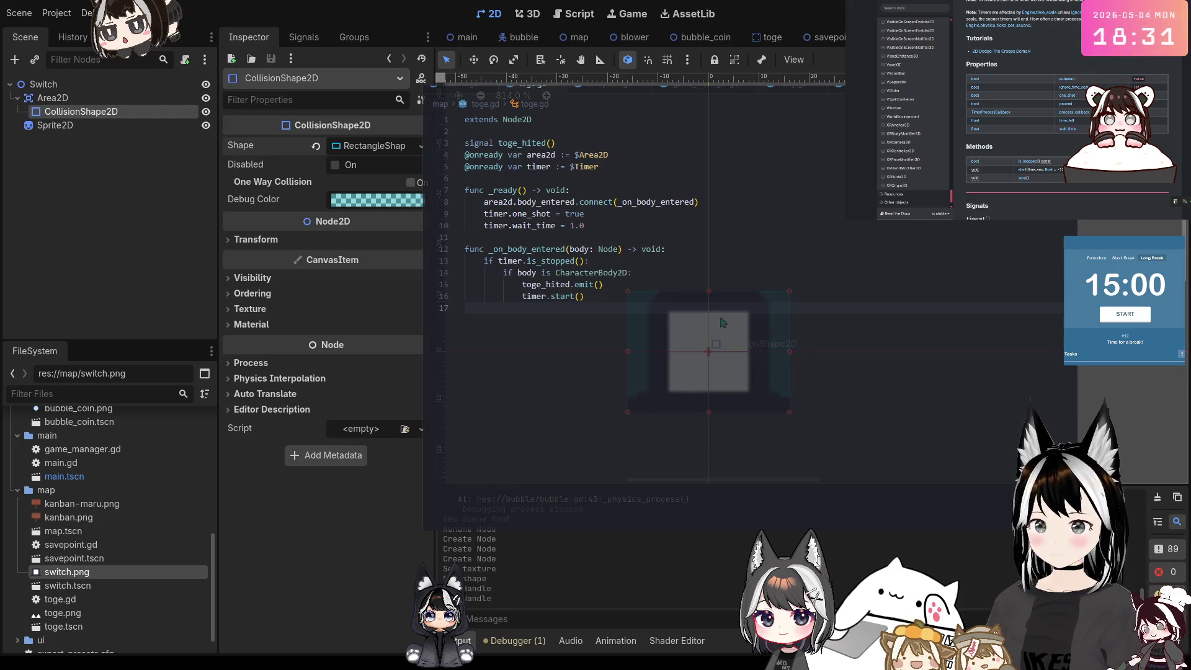
scroll(888, 373, down, 2)
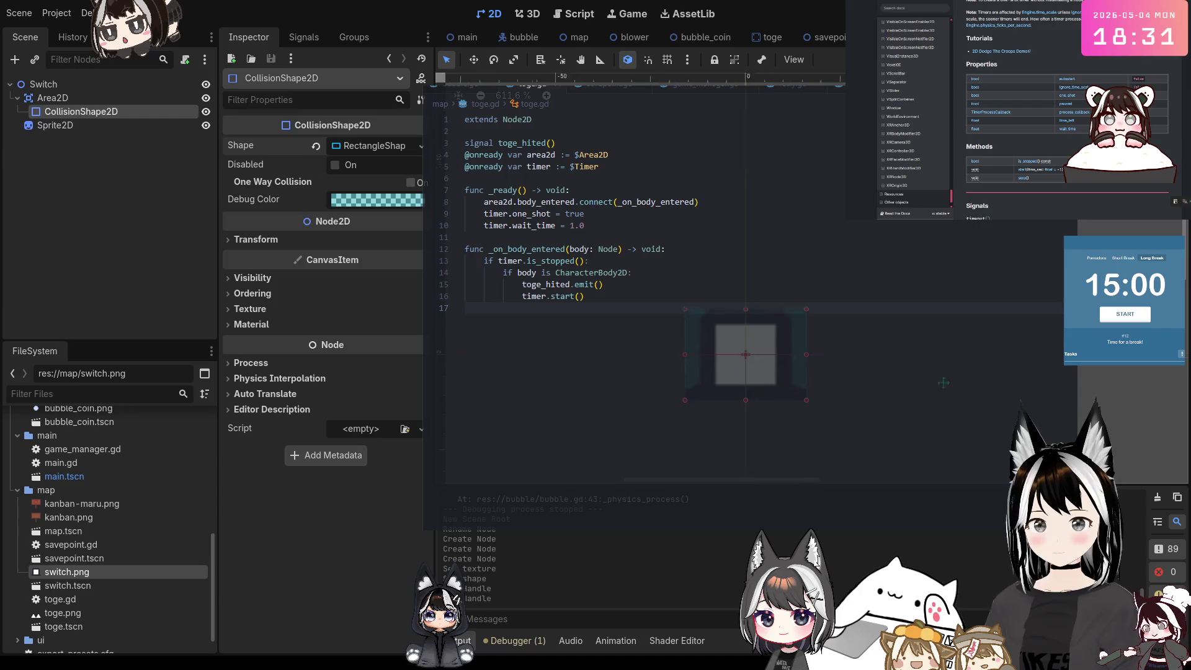
click(796, 347)
- Attach a new switch.gd script to the Switch root node
click(87, 125)
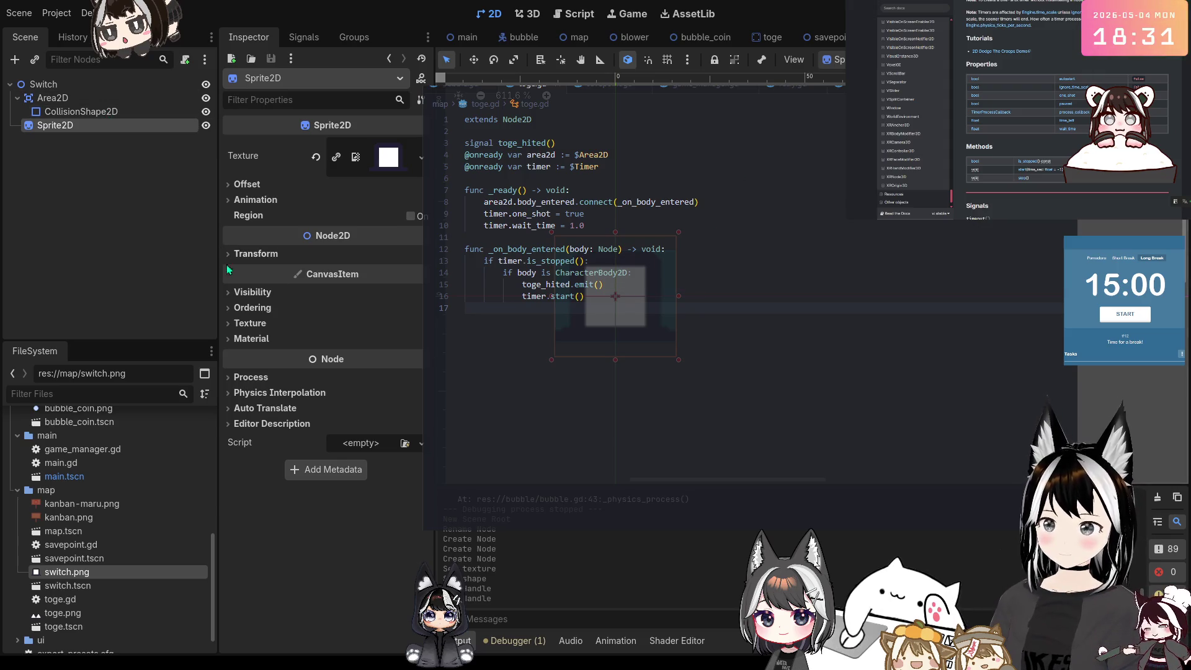
click(167, 85)
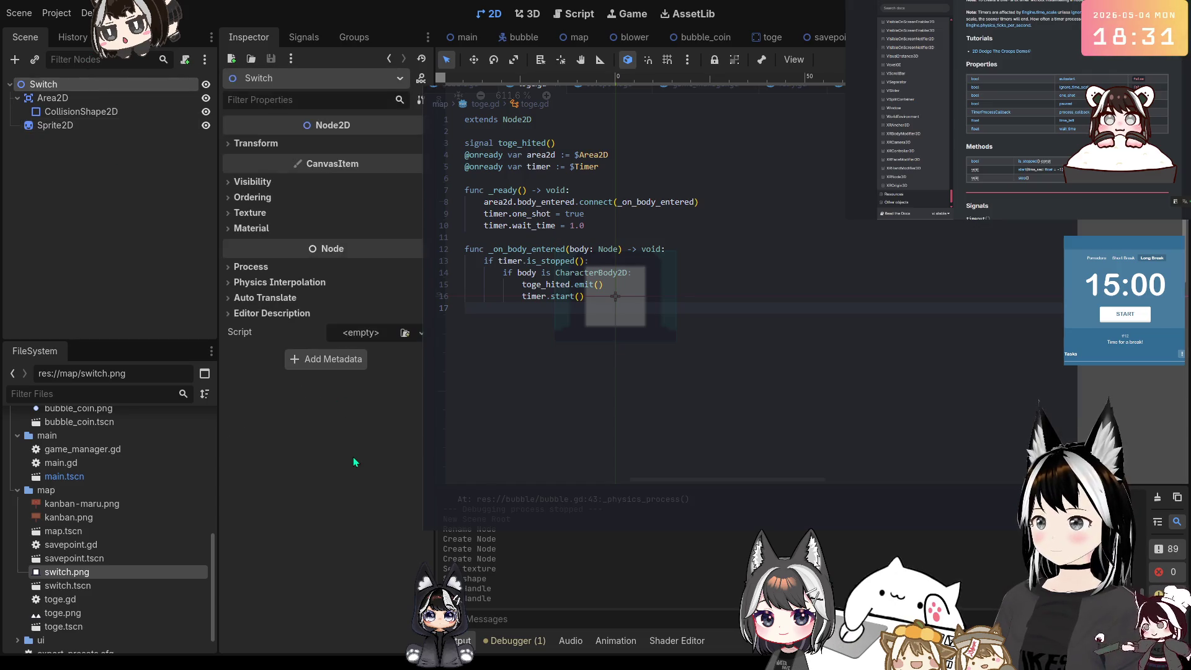
click(185, 59)
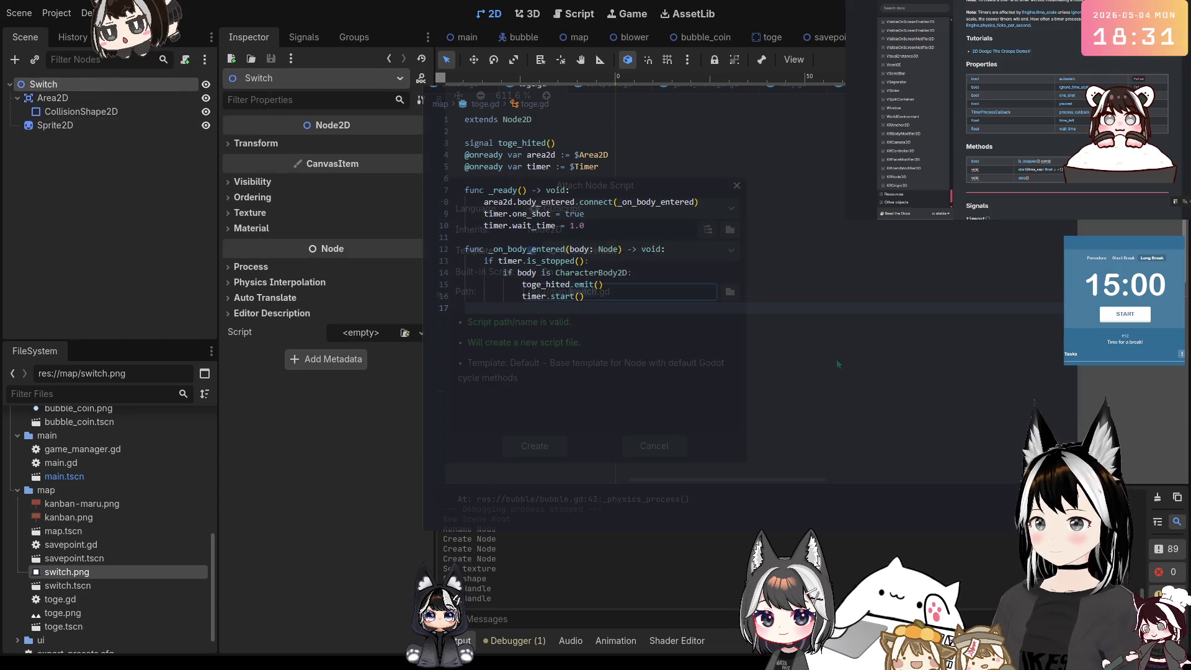
click(556, 458)
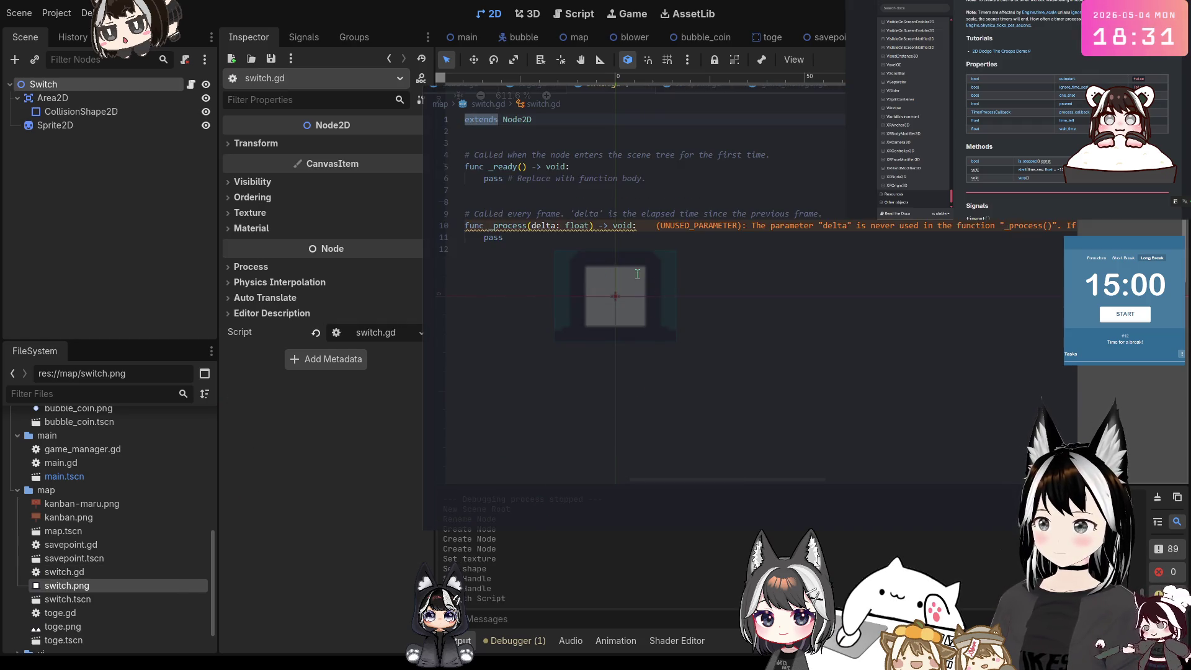
click(620, 281)
click(637, 94)
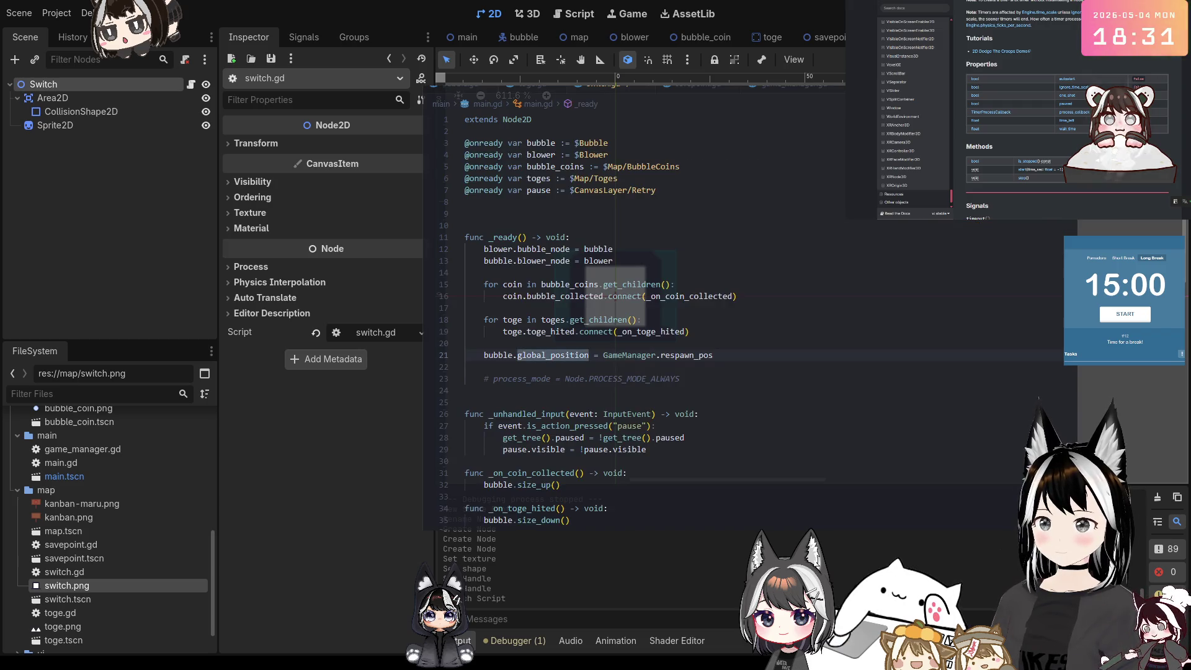
click(637, 87)
scroll(651, 372, down, 10)
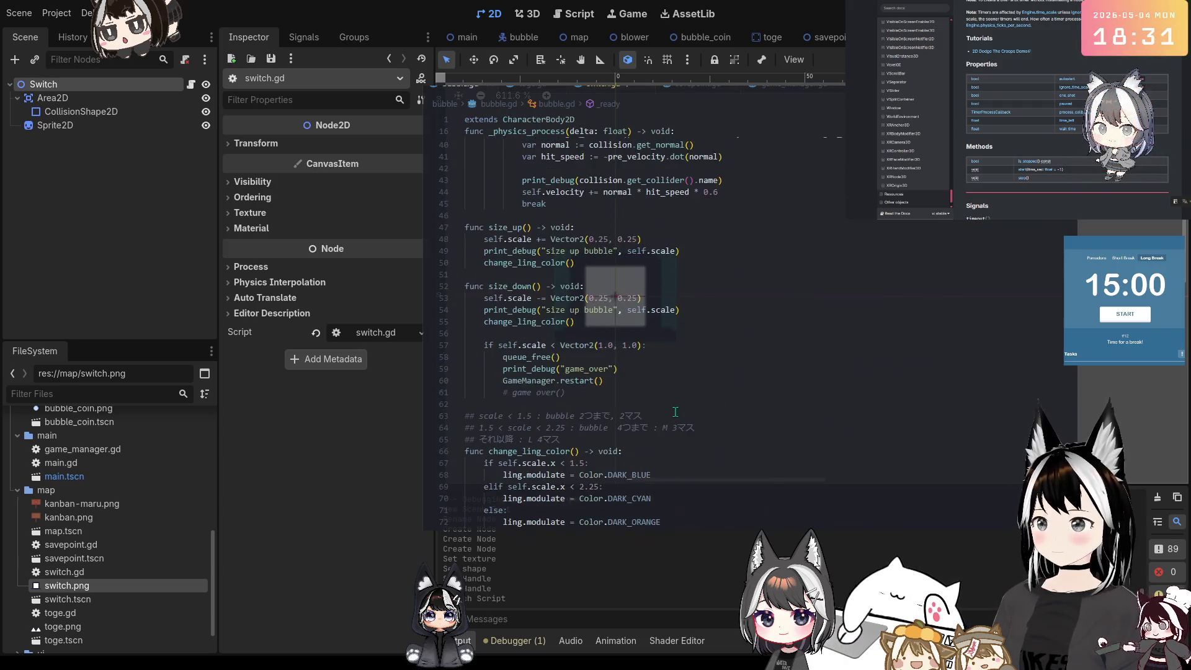
key(Down)
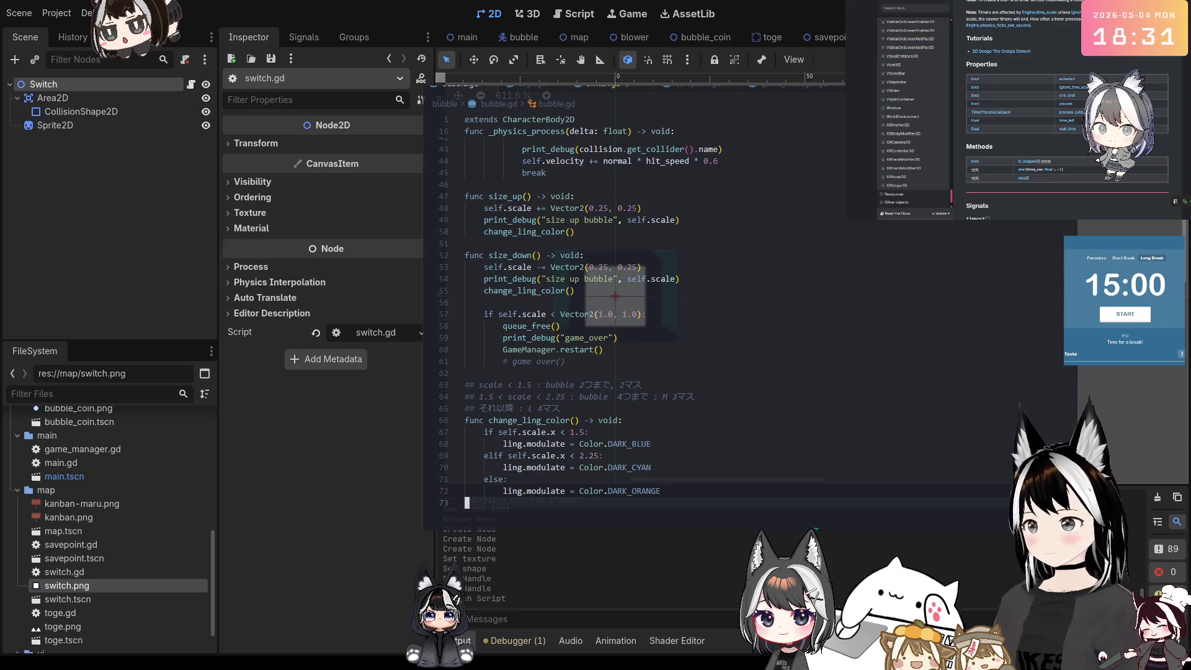
key(Up)
key(Up)
key(Up)
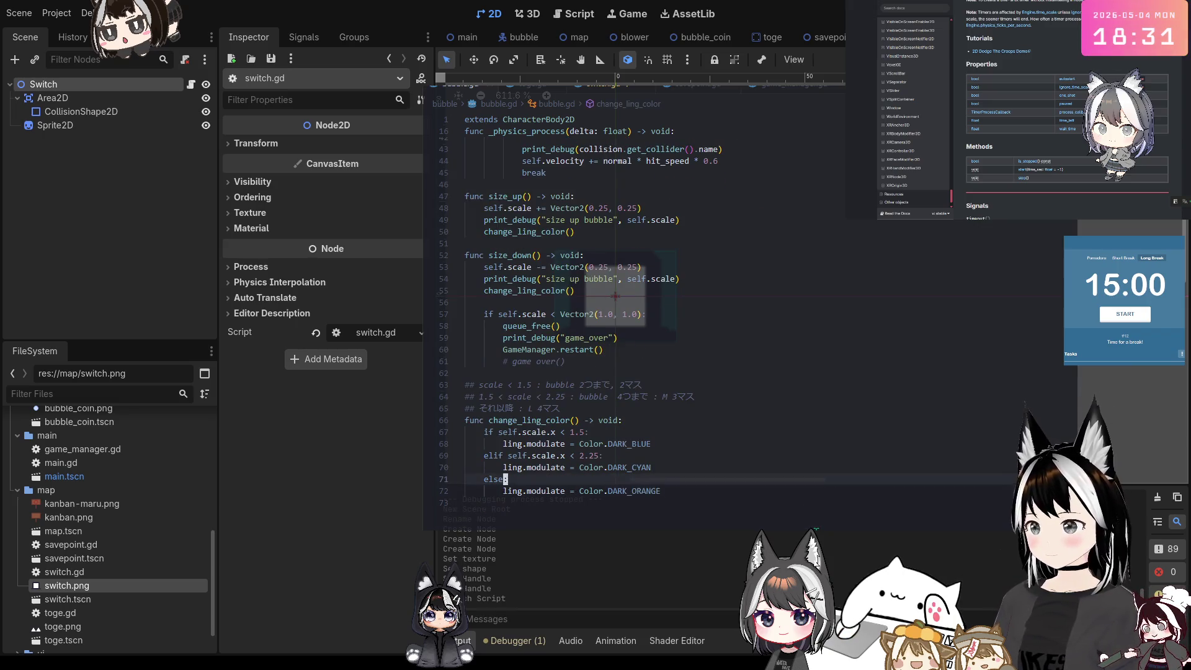
key(ctrl+shift+Left)
key(Home)
key(shift+Down)
key(shift+Down)
key(shift+Down)
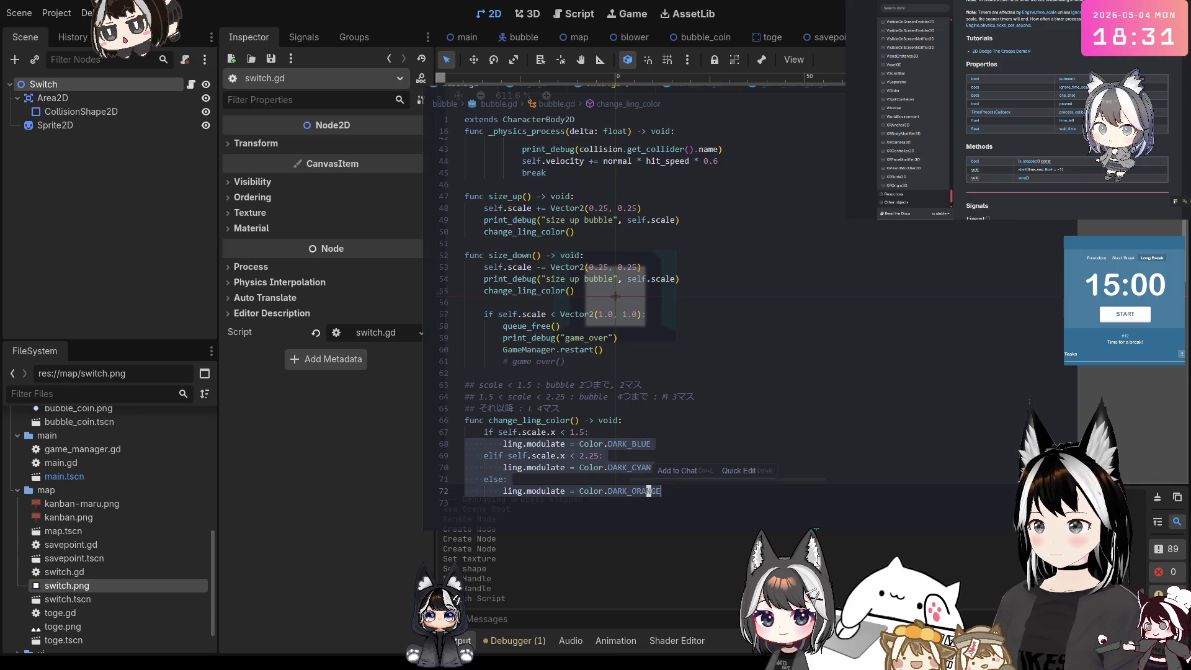
key(Left)
key(ctrl+shift+o)
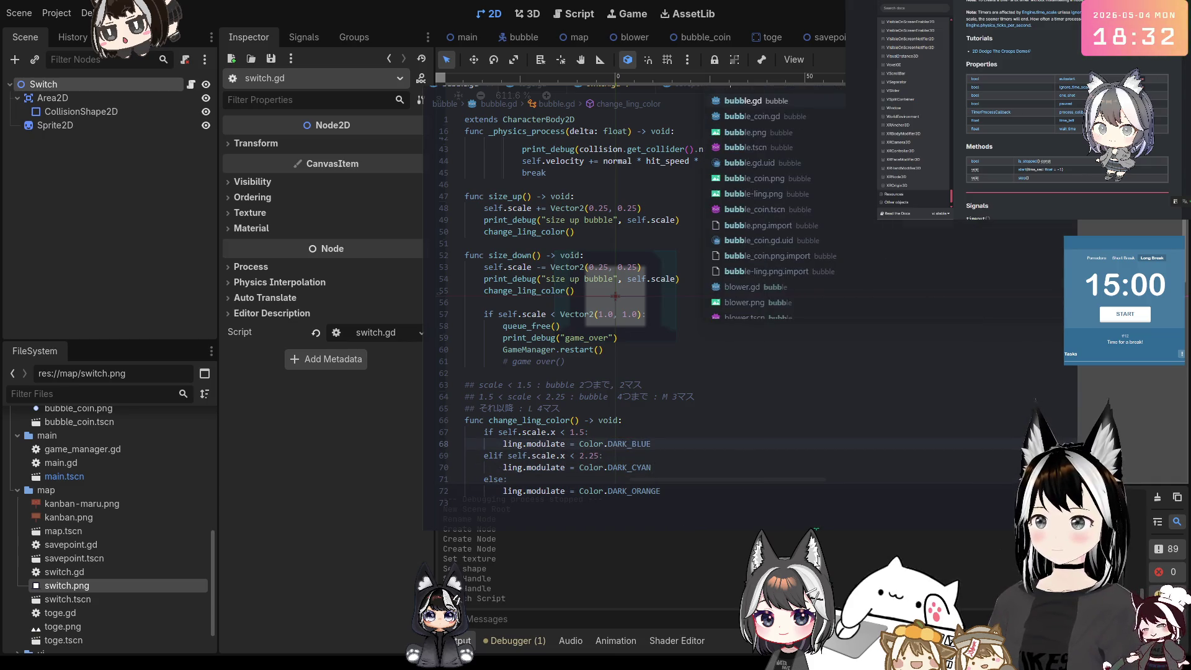
text(switch)
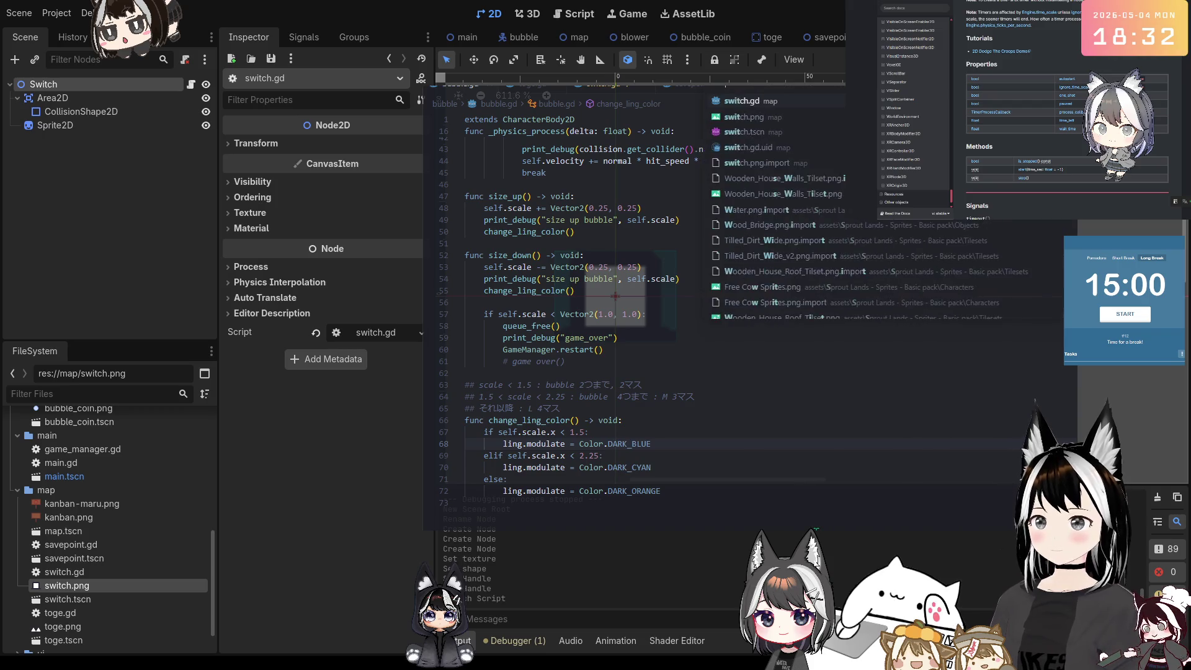
key(Return)
key(Up)
key(Up)
key(Up)
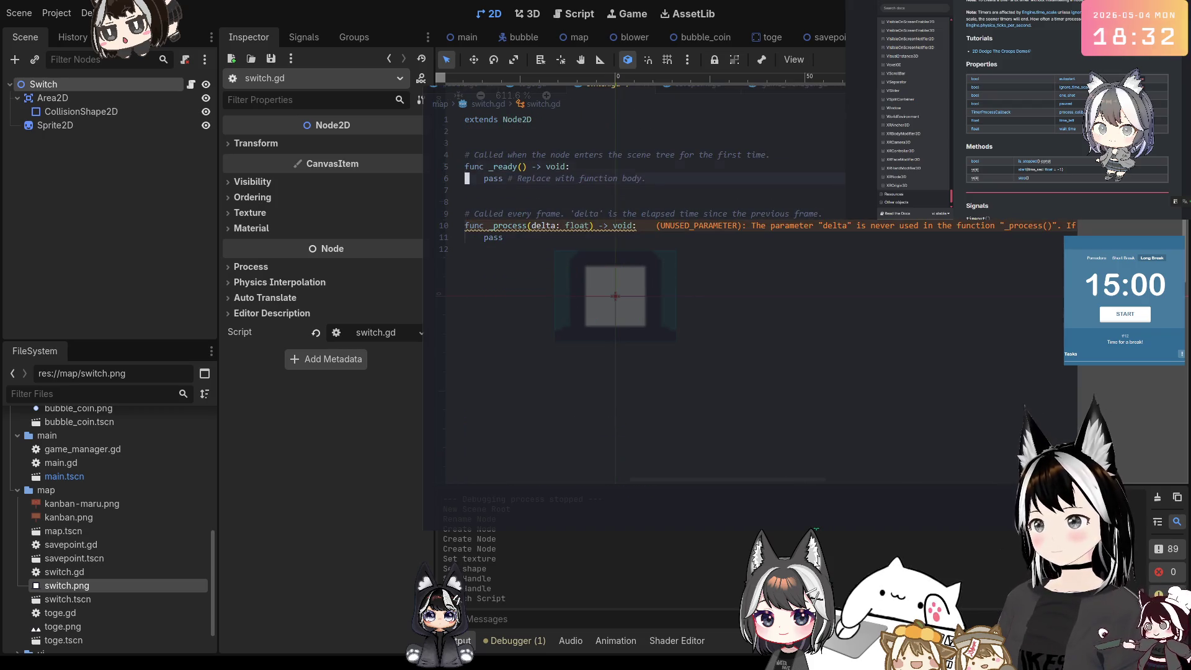
text(ling.modulate = Color.DARK_BLUE 	elif self.scale.x < 2.25: 		ling.modulate = Color.DARK_CYAN 	else: 		ling.modulate = Color.DARK_ORANGE)
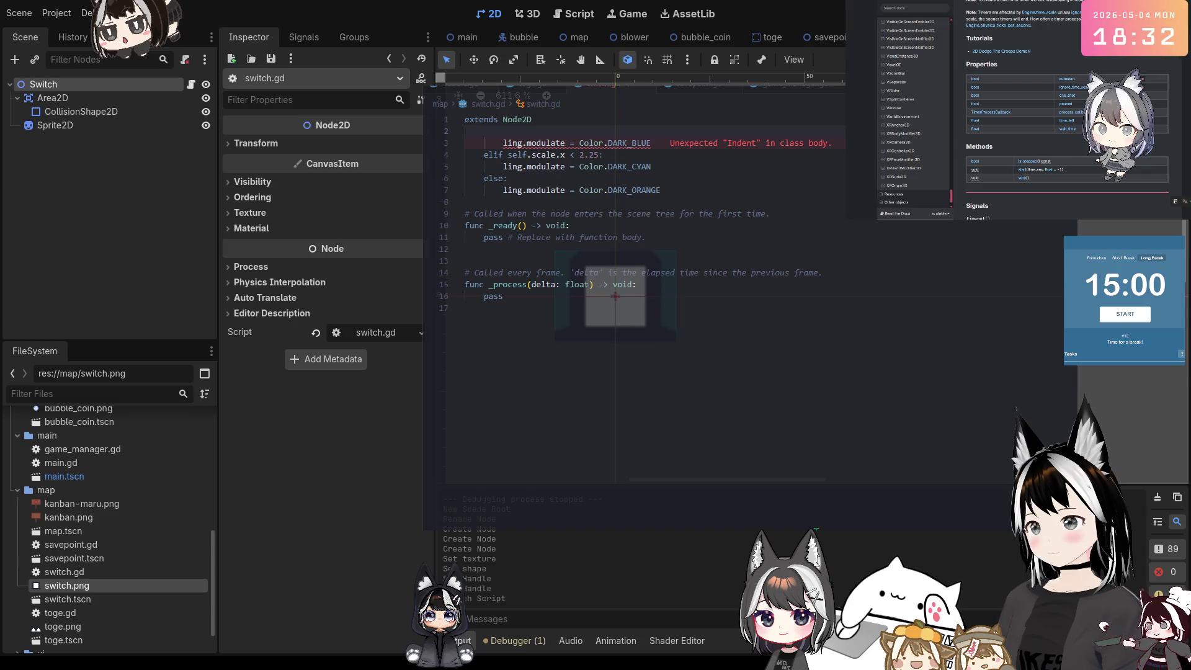
key(Return)
key(Return)
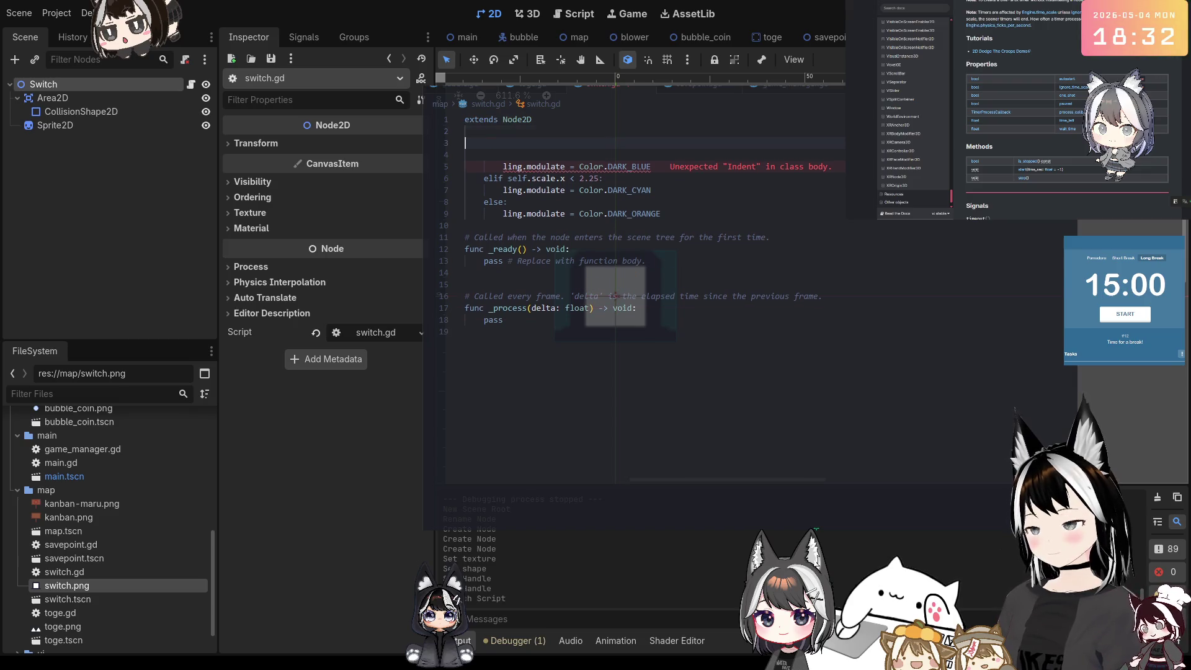
text(external)
key(BackSpace)
key(BackSpace)
key(BackSpace)
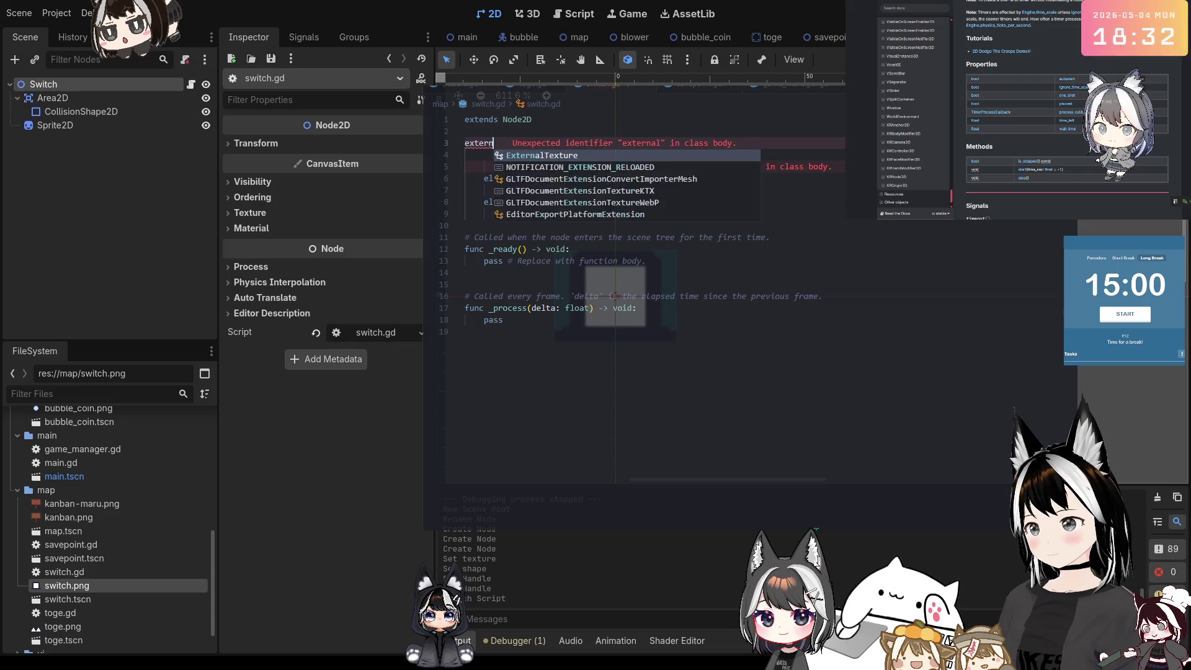
text(＠)
key(BackSpace)
text(@)
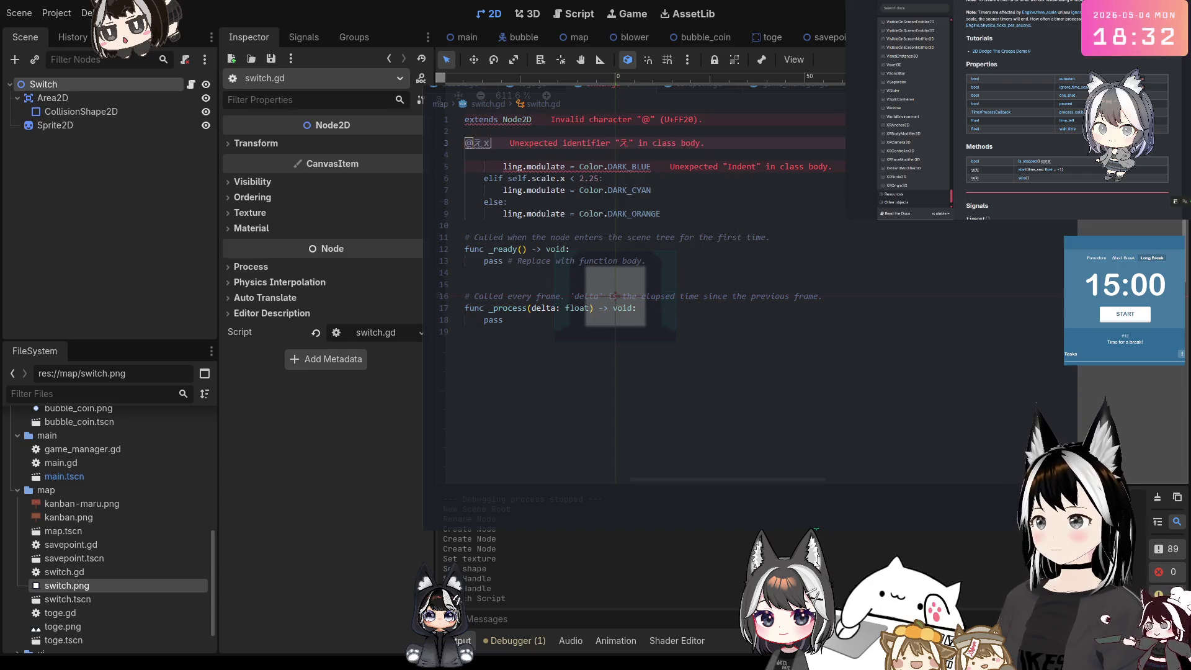
text(expo)
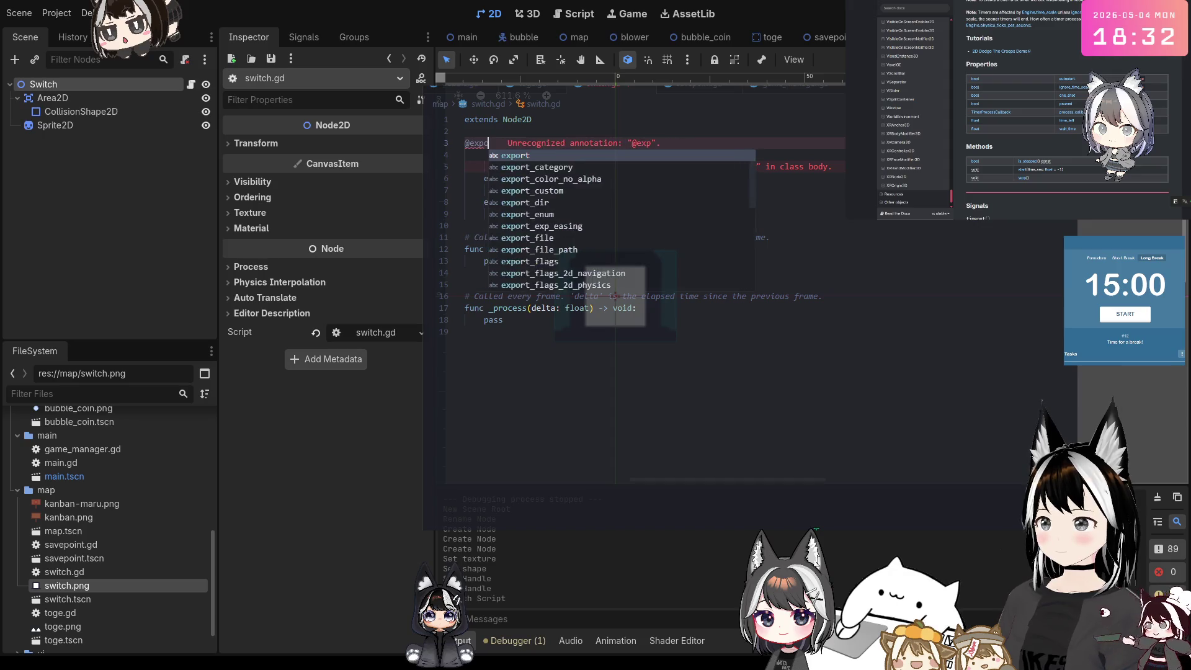
key(Return)
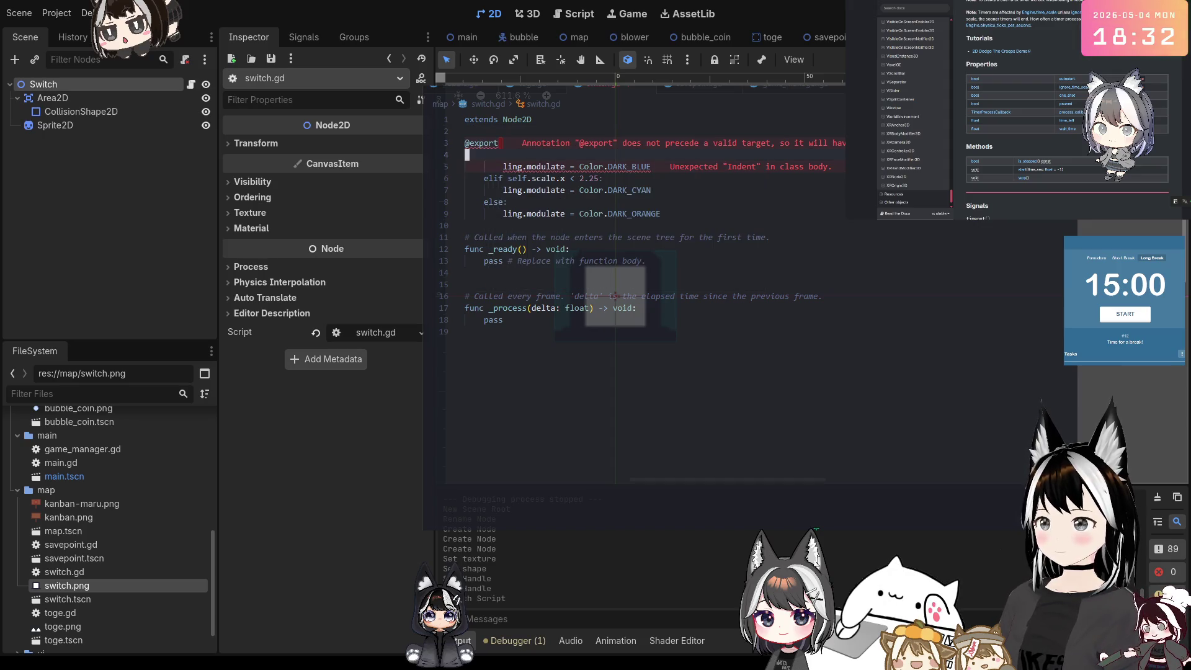
text(COLOR =)
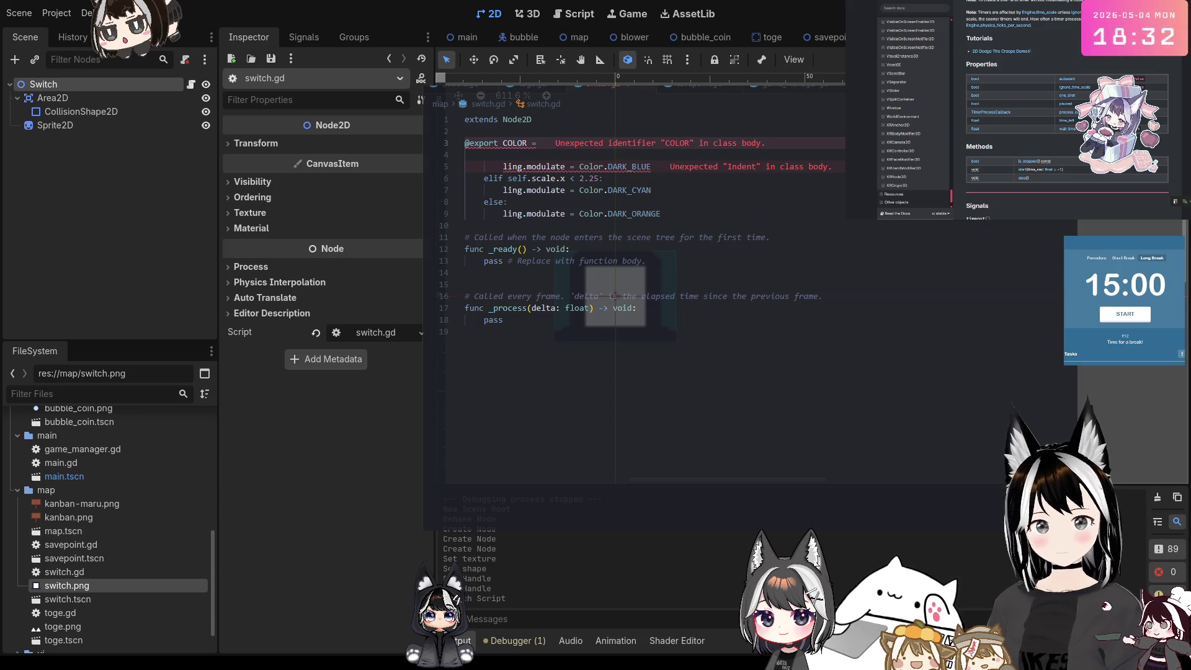
- Move back up to line 2 and insert blank lines for a new declaration
click(899, 302)
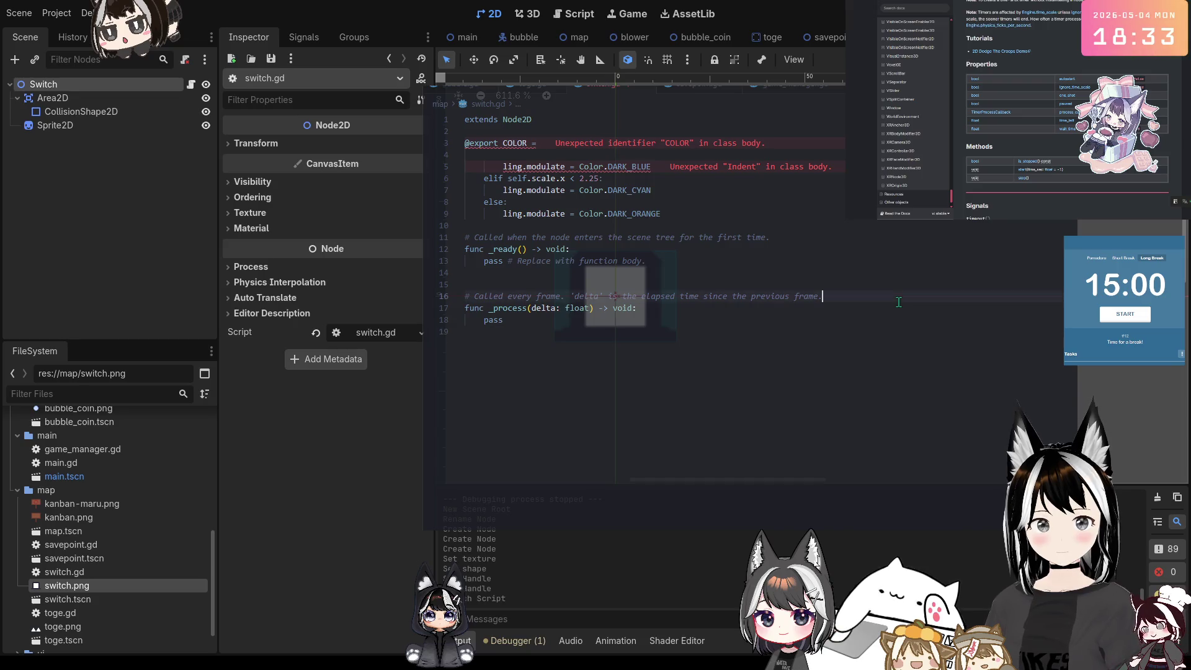
key(ctrl+shift+Left)
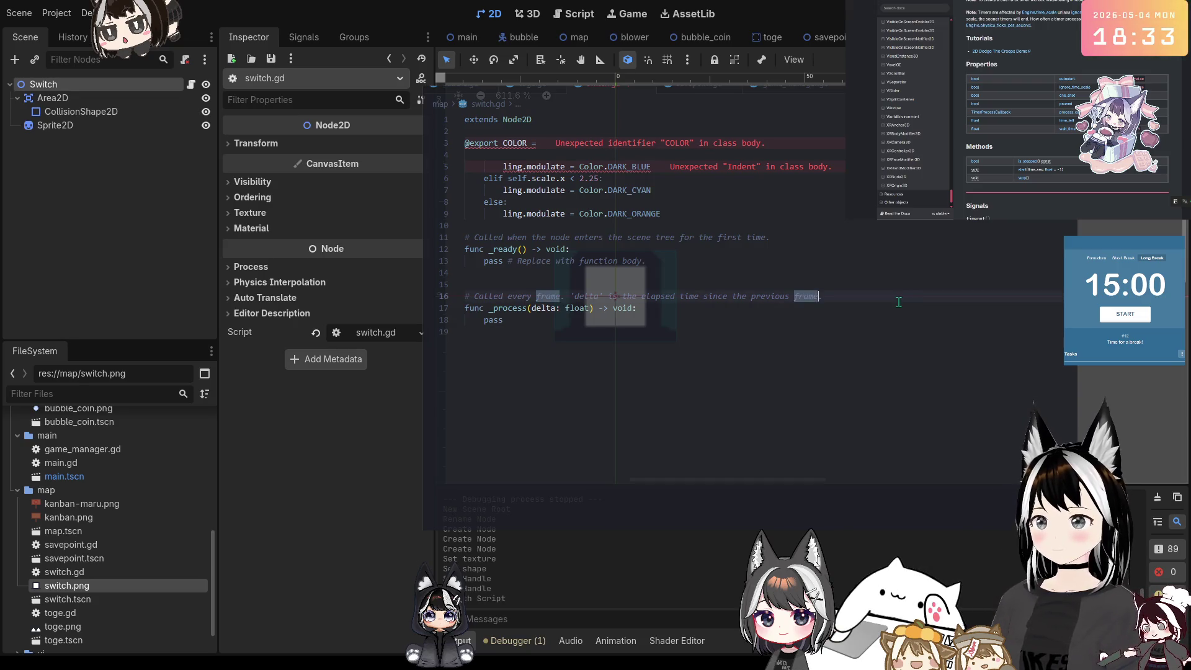
key(Up)
key(Up)
key(Up)
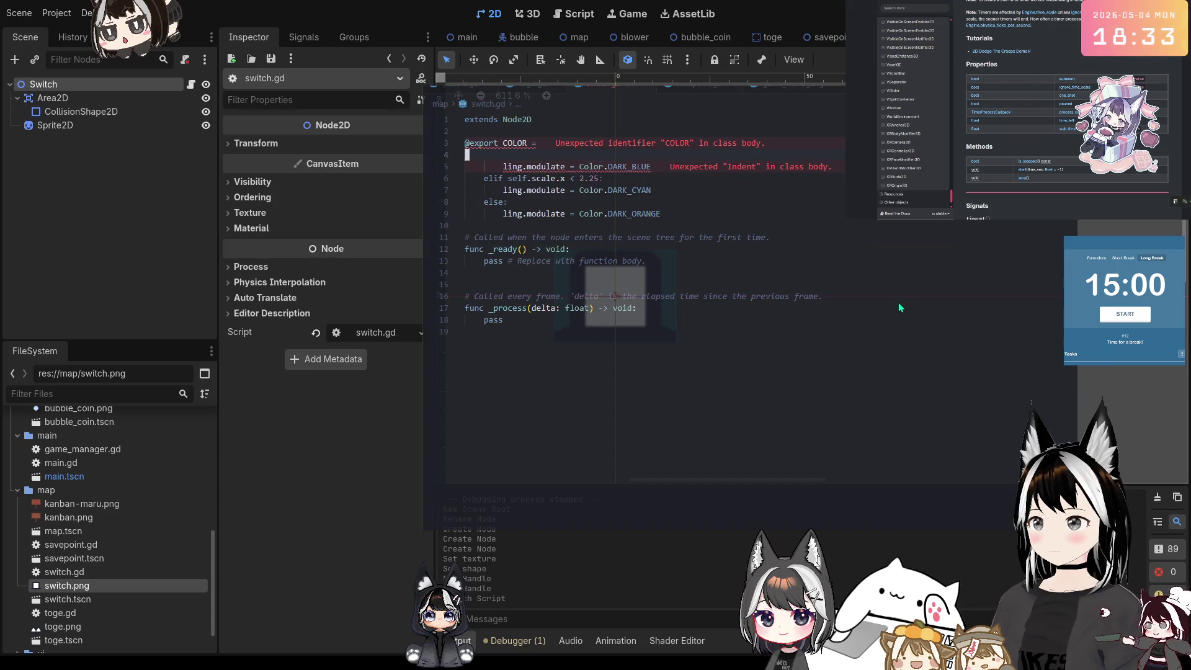
key(Return)
key(Return)
key(Up)
- Write an 'enum SwitchColor {' declaration at line 3 with its closing brace
text(enum )
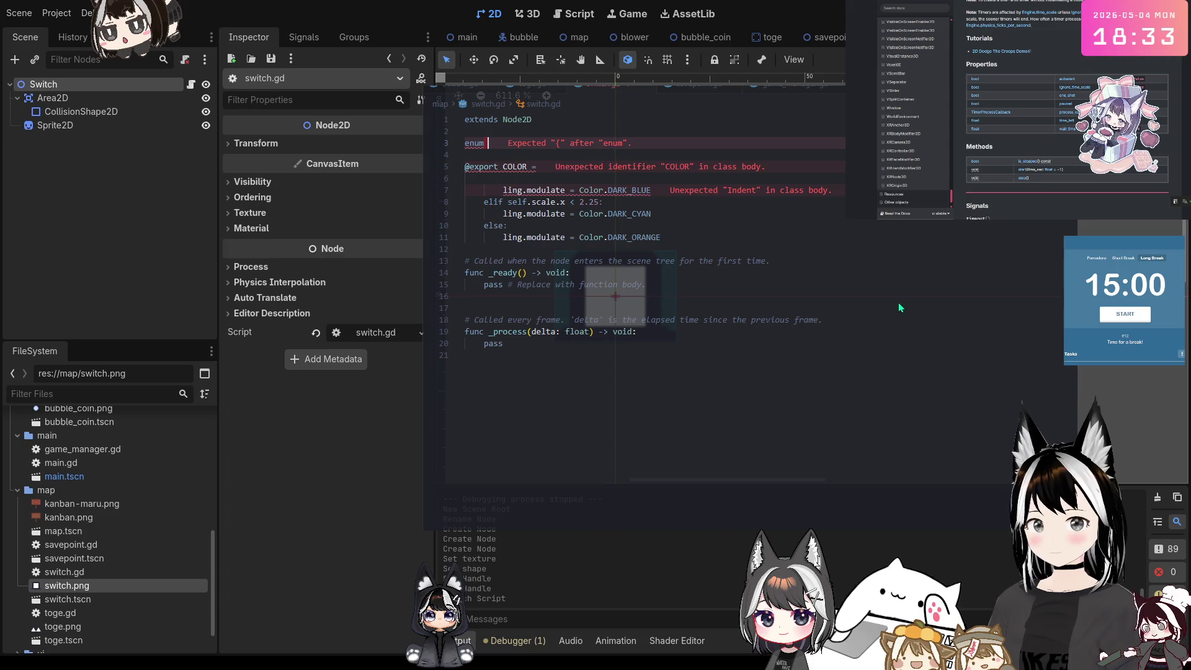
text(switch)
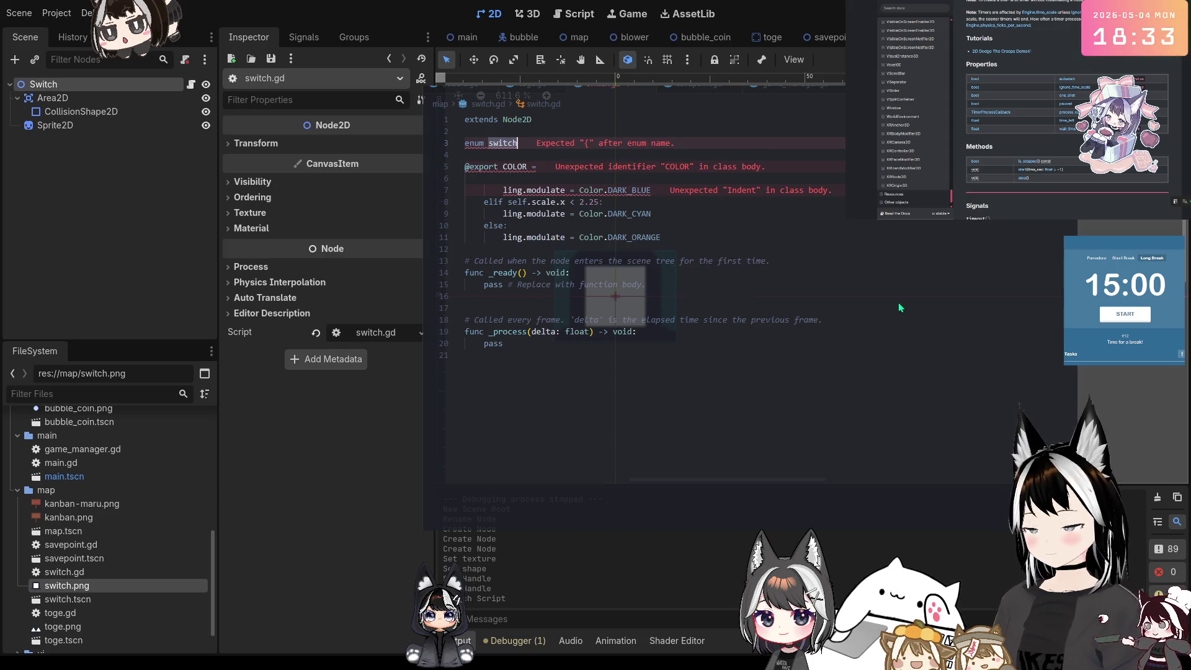
key(BackSpace)
key(BackSpace)
key(BackSpace)
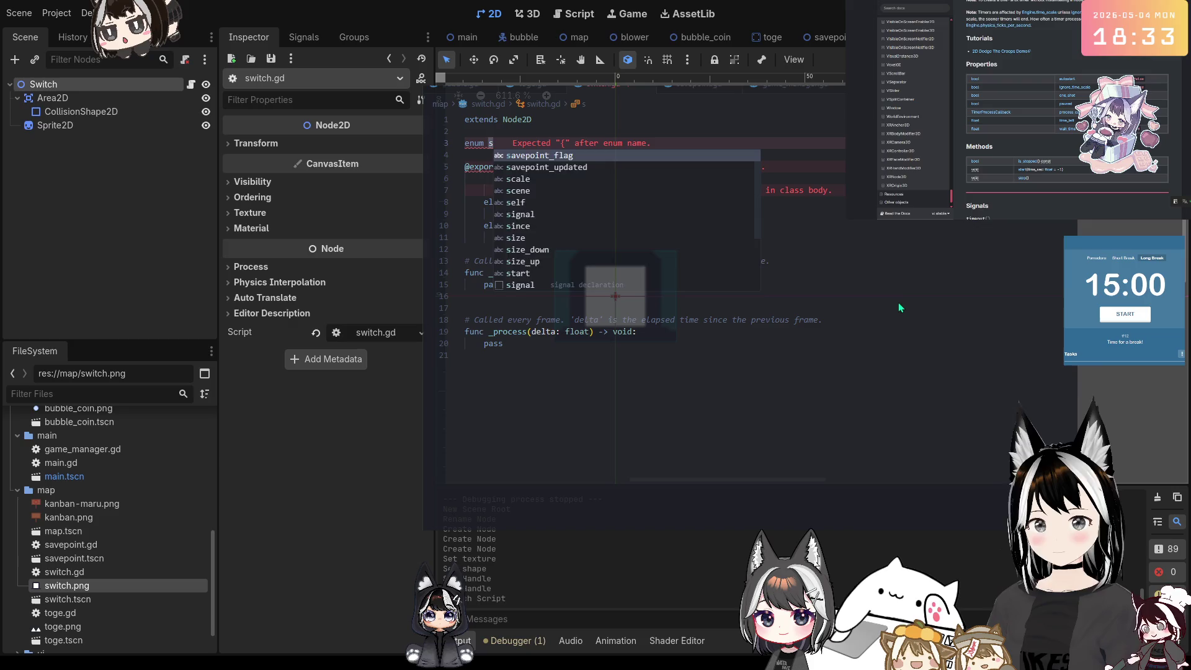
key(BackSpace)
text(SwitchCo)
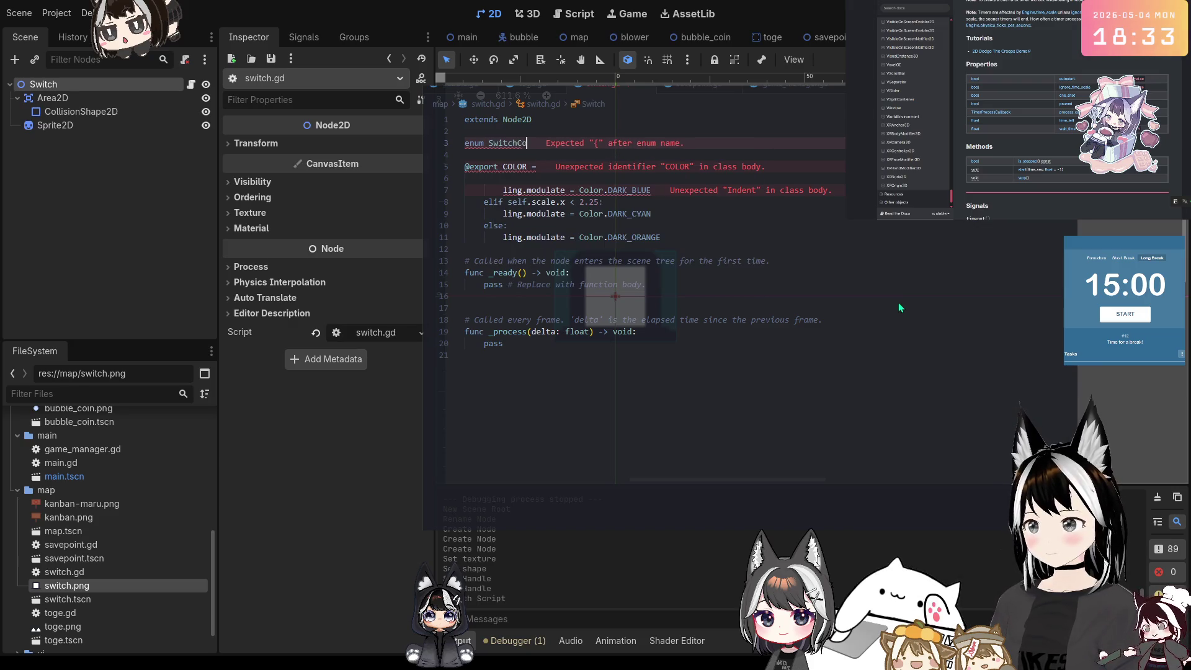
text(lor)
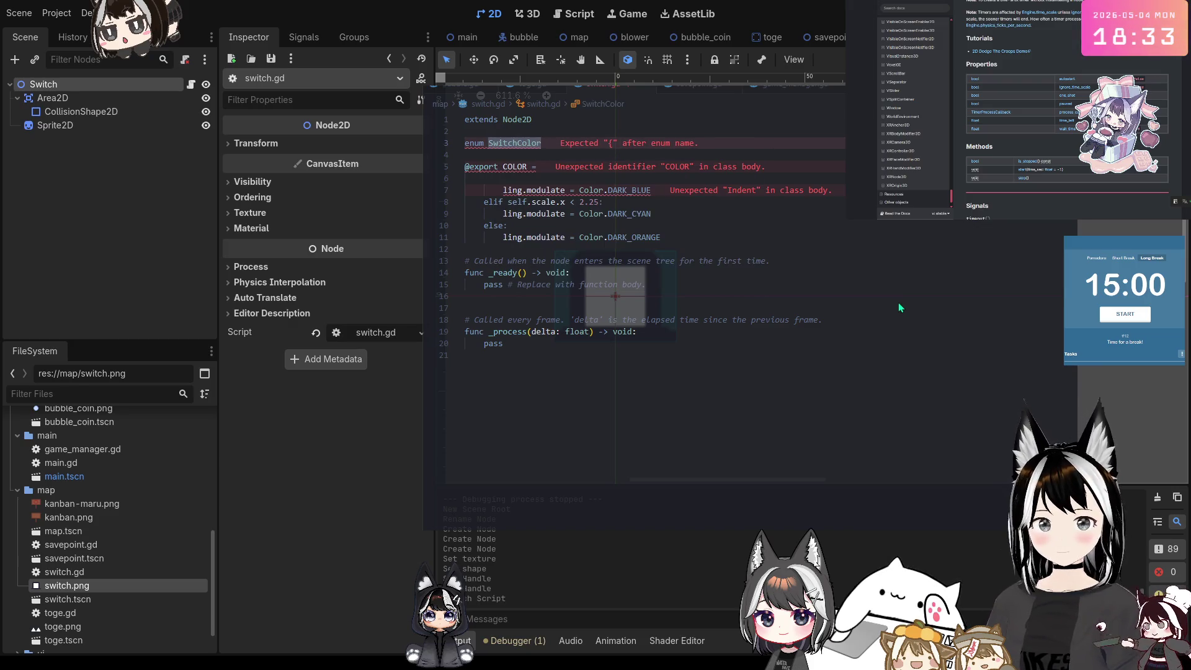
text( {)
key(Return)
key(Return)
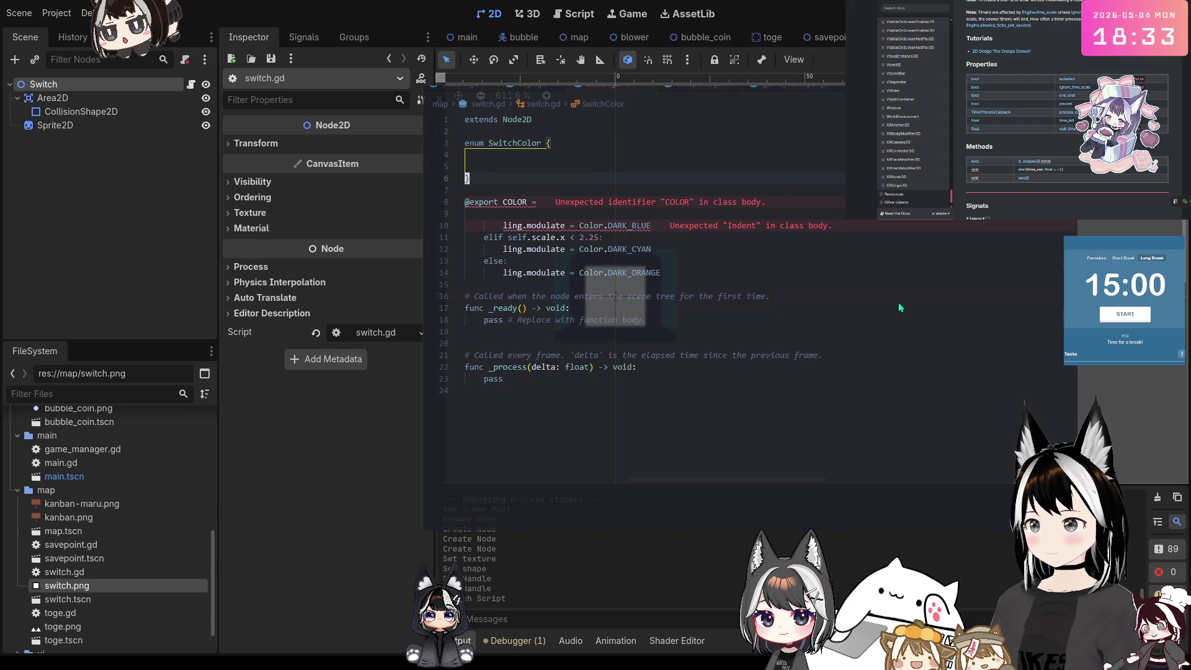
- Move the old if/elif/else modulate block inside the SwitchColor enum braces
key(Down)
key(Down)
key(Down)
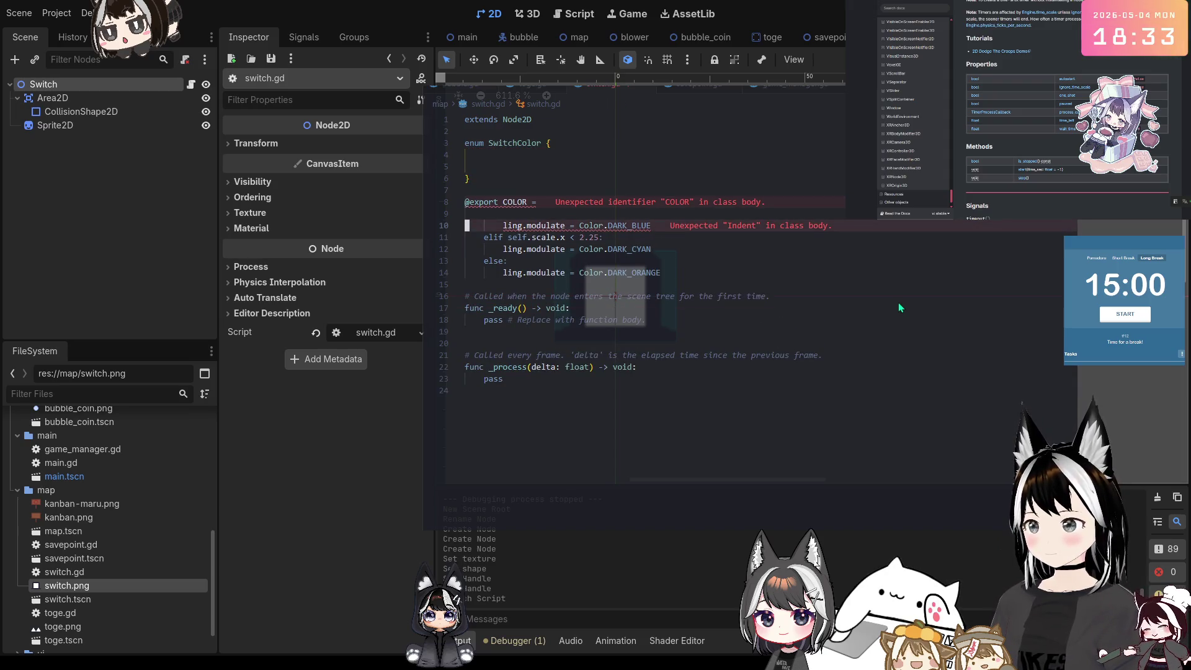
key(shift+Down)
key(shift+Down)
key(shift+Down)
key(Delete)
key(Up)
key(Up)
key(Up)
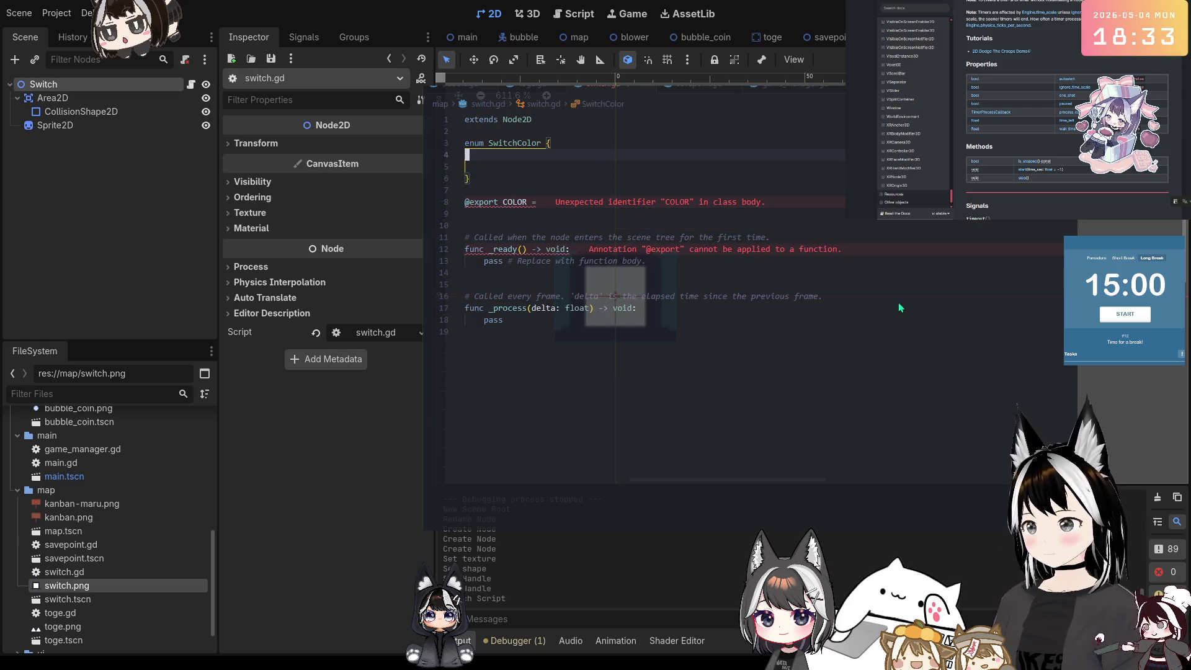
key(ctrl+v)
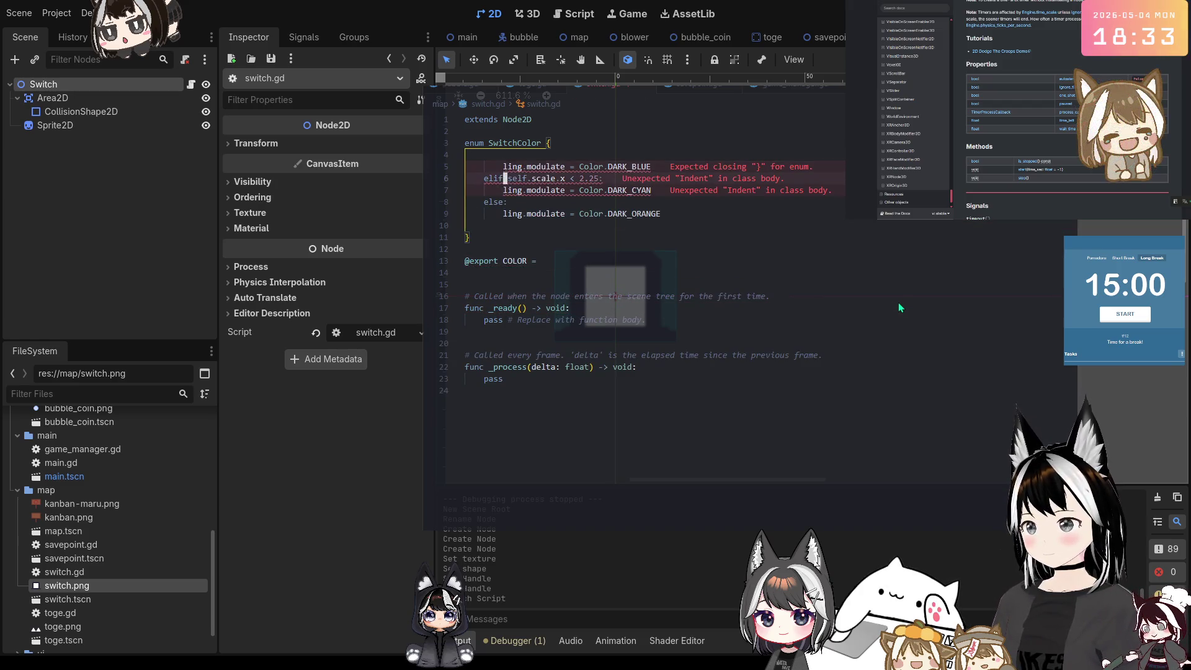
- Delete the elif and else lines and trim the first entry to an indented 'Color.DARK_BLUE'
key(ctrl+shift+k)
key(Down)
key(ctrl+shift+k)
key(Up)
key(Up)
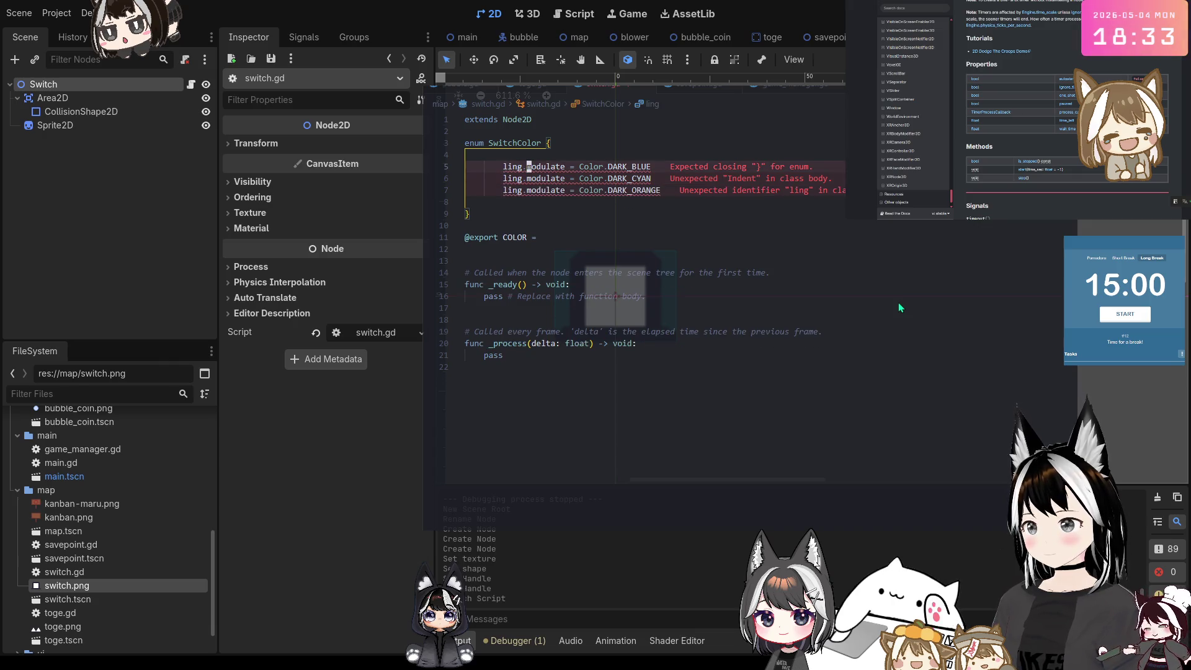
key(Right)
key(Right)
key(Right)
key(BackSpace)
key(BackSpace)
key(BackSpace)
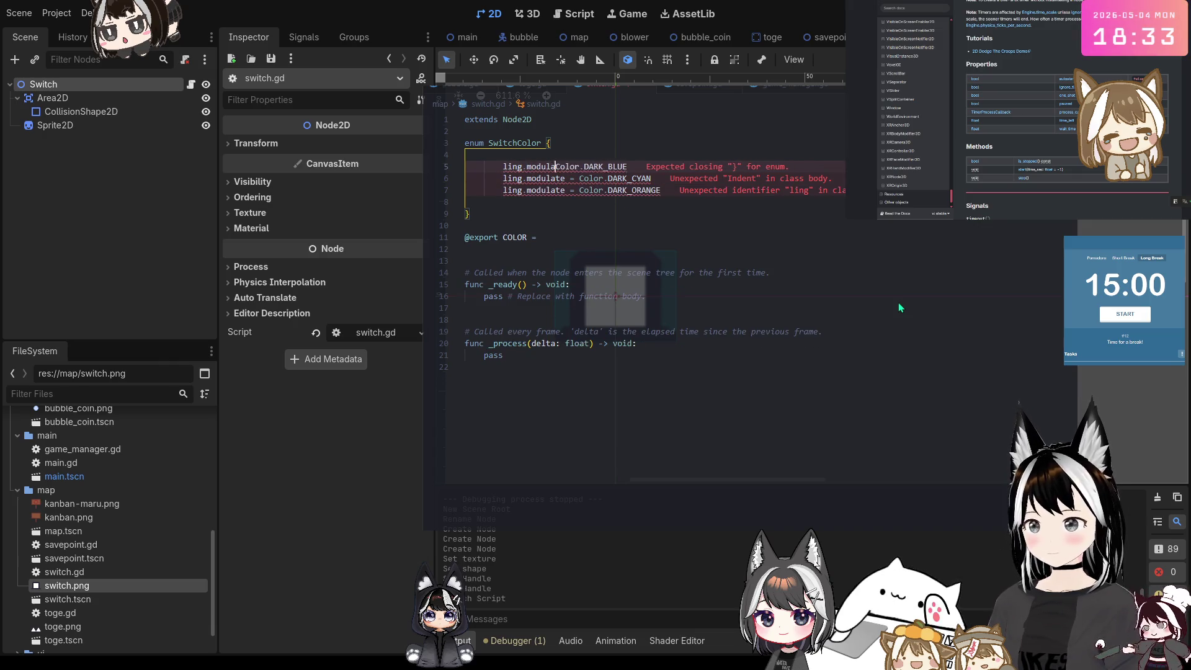
key(BackSpace)
key(BackSpace)
key(BackSpace)
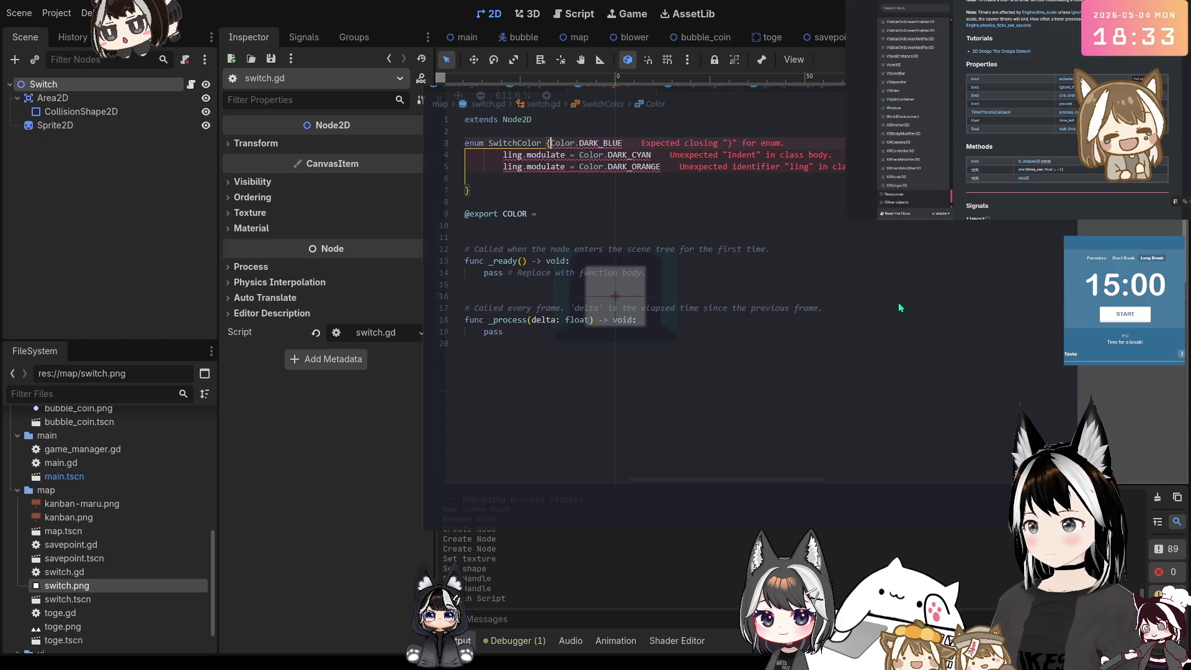
key(Return)
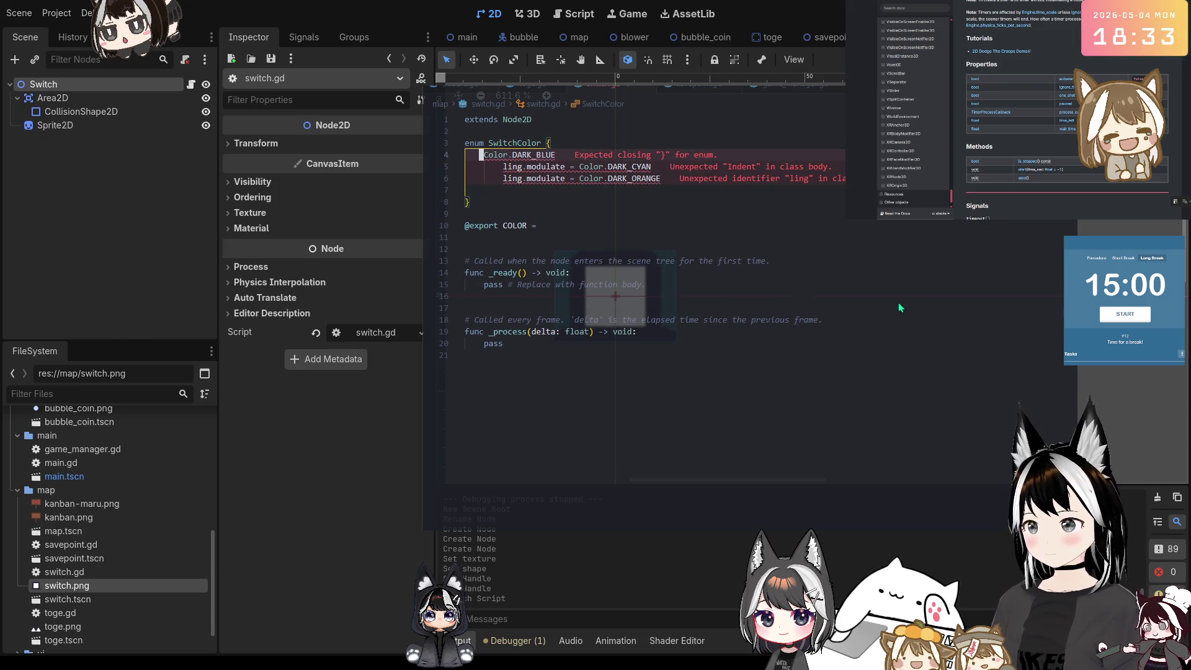
- Add a comma after Color.DARK_BLUE and strip 'ling.modulate =' from the DARK_CYAN line
key(End)
text(,)
key(Down)
key(ctrl+Left)
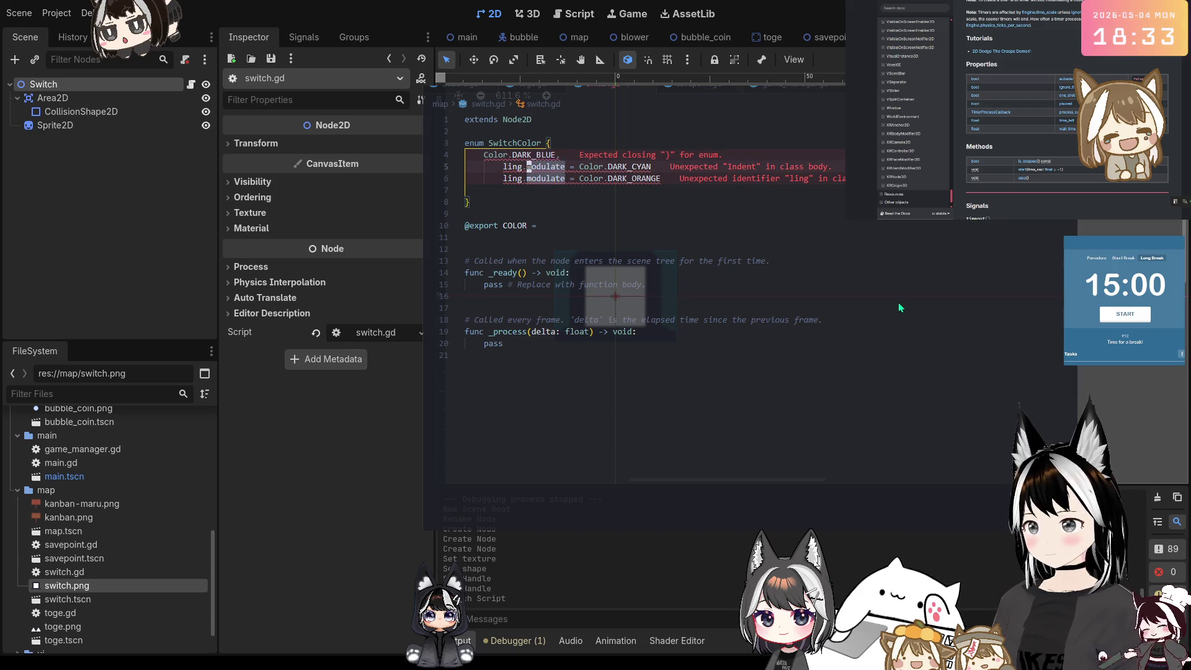
key(Home)
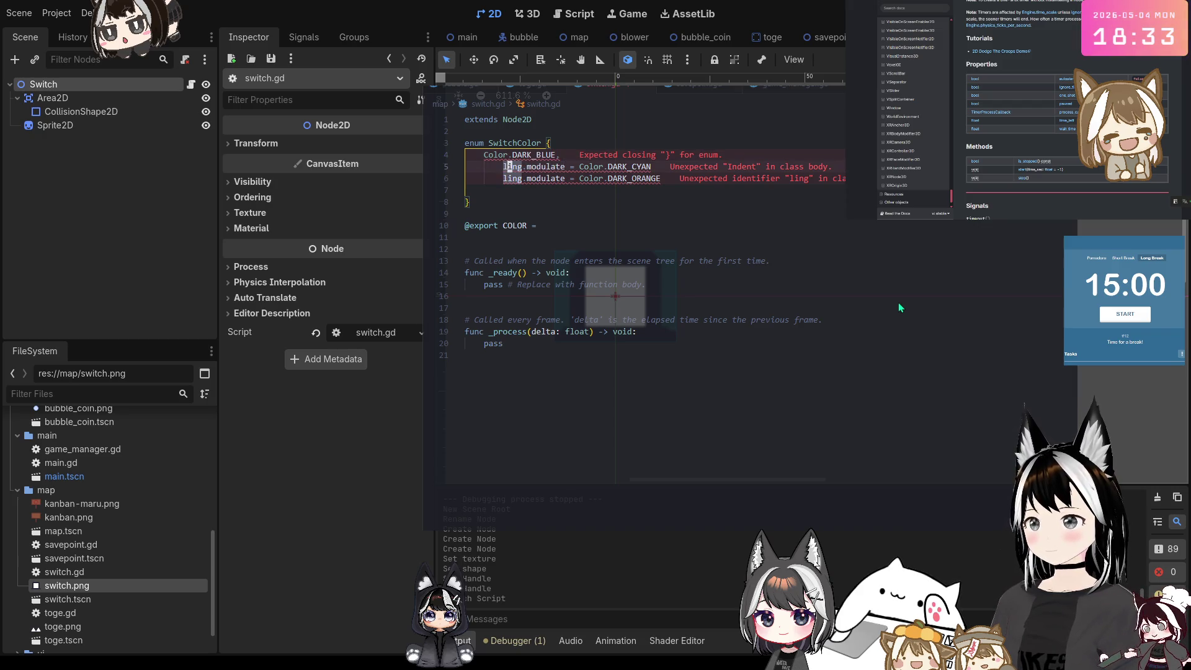
key(ctrl+Right)
key(Right)
key(Right)
key(Right)
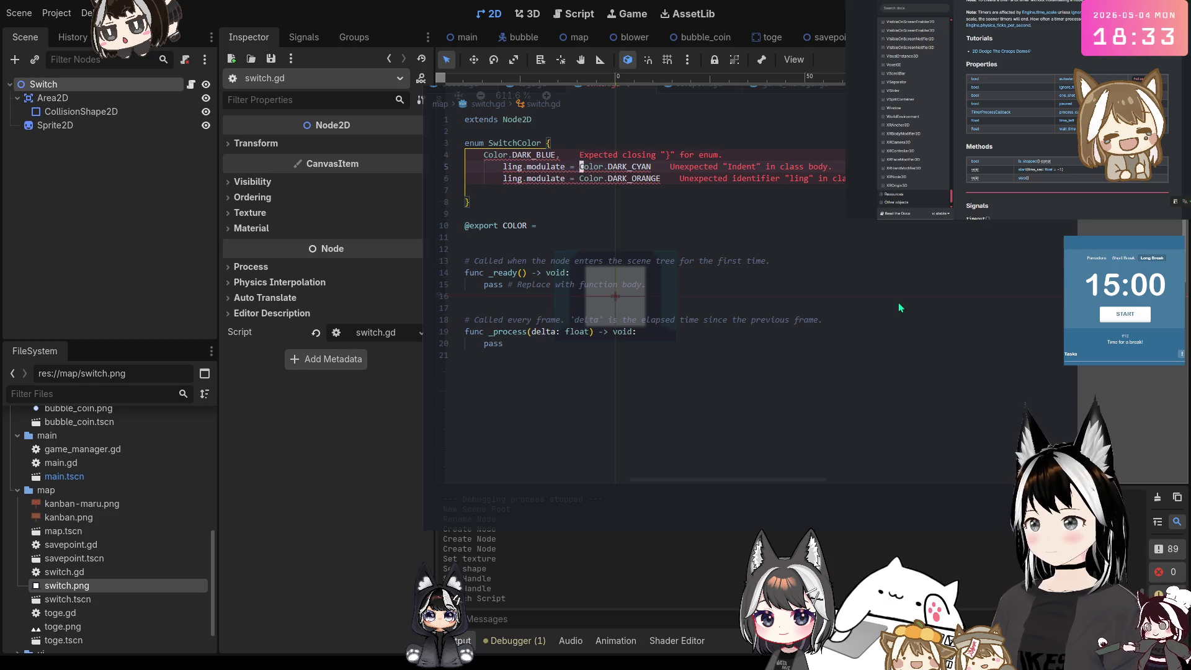
key(BackSpace)
key(BackSpace)
key(BackSpace)
key(BackSpace)
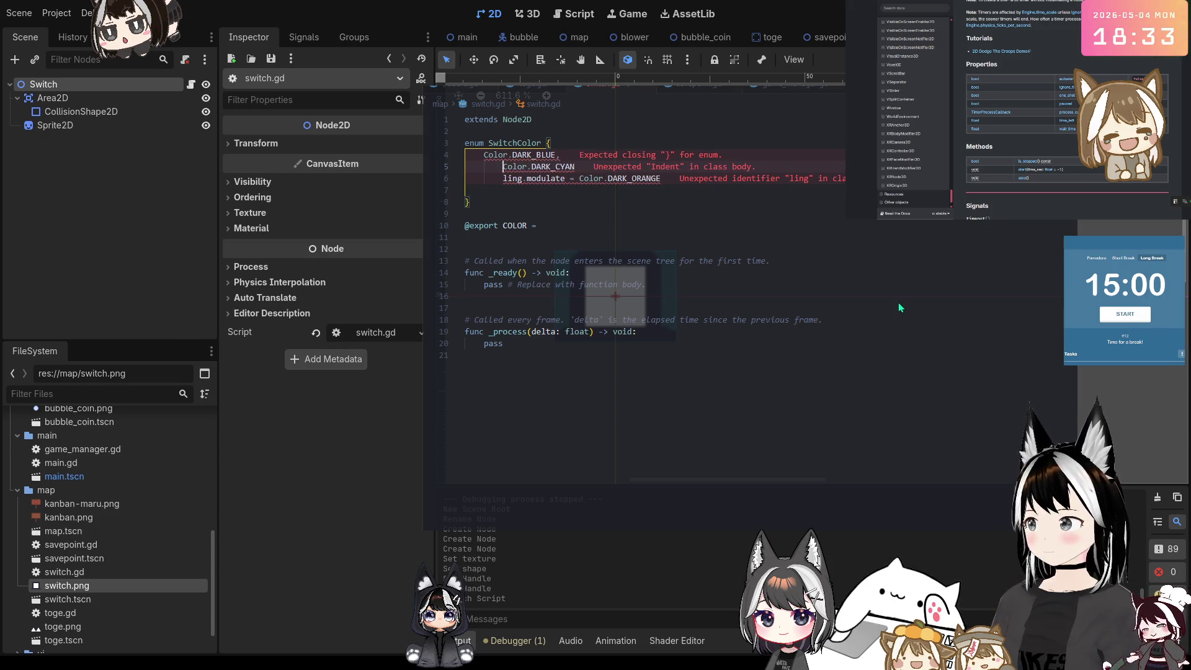
key(BackSpace)
key(Return)
key(Down)
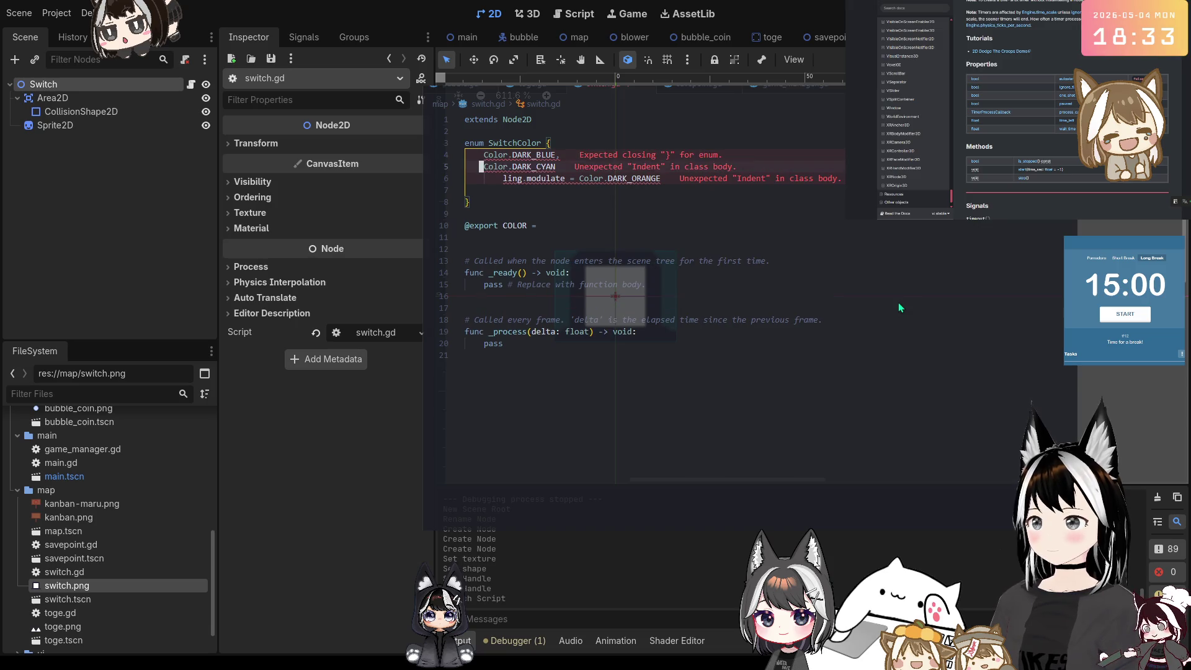
key(Right)
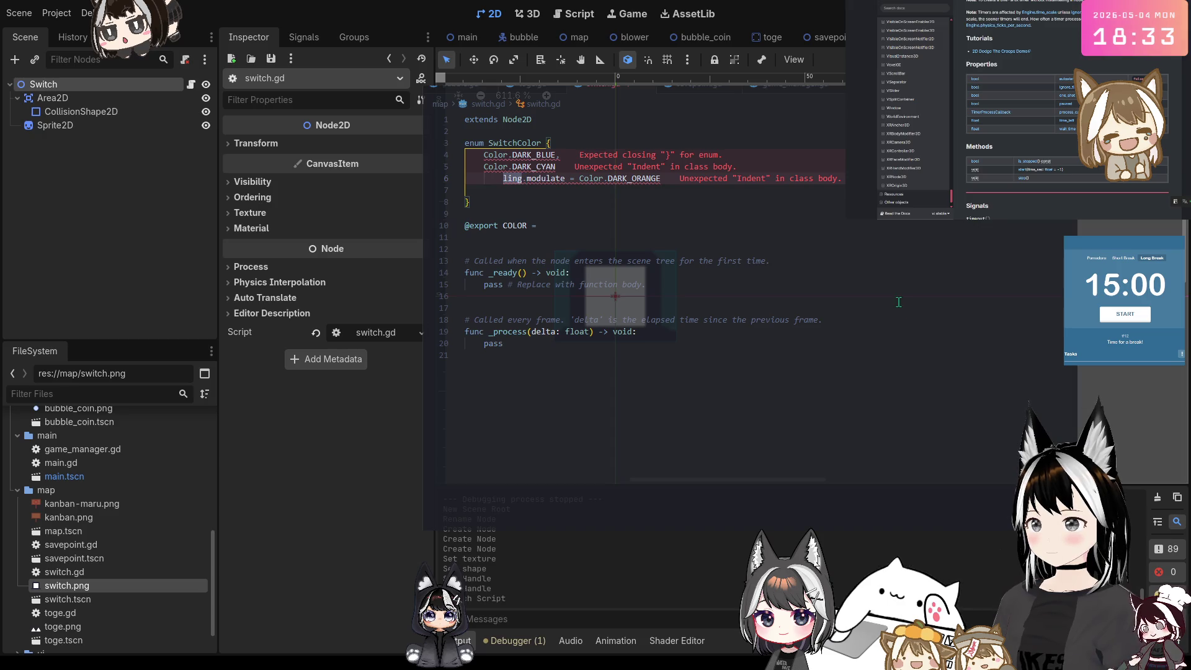
- Add a comma after DARK_CYAN and make the DARK_ORANGE line an indented enum entry
key(ctrl+Right)
key(ctrl+Right)
key(ctrl+Right)
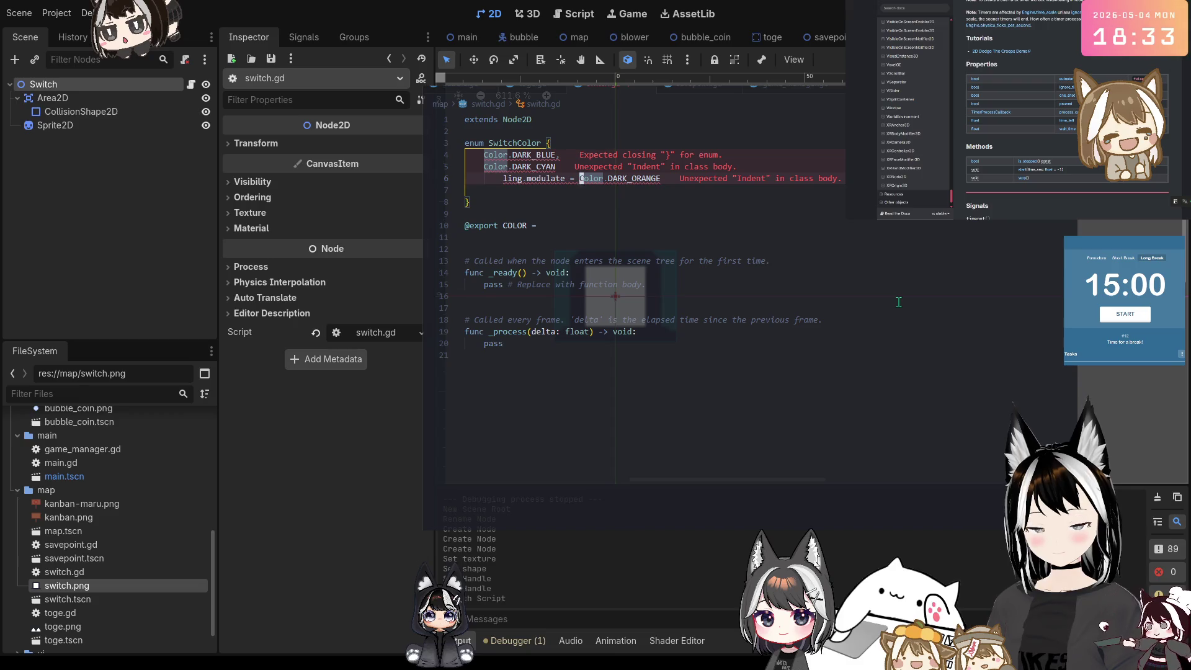
key(Left)
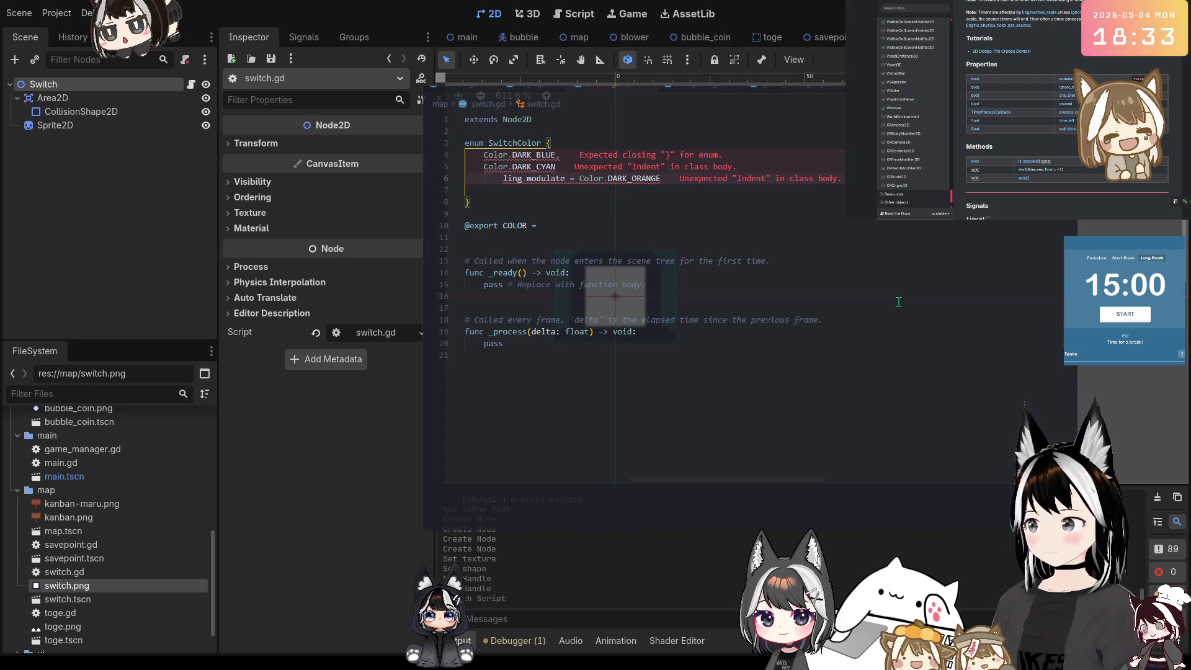
key(Up)
key(Up)
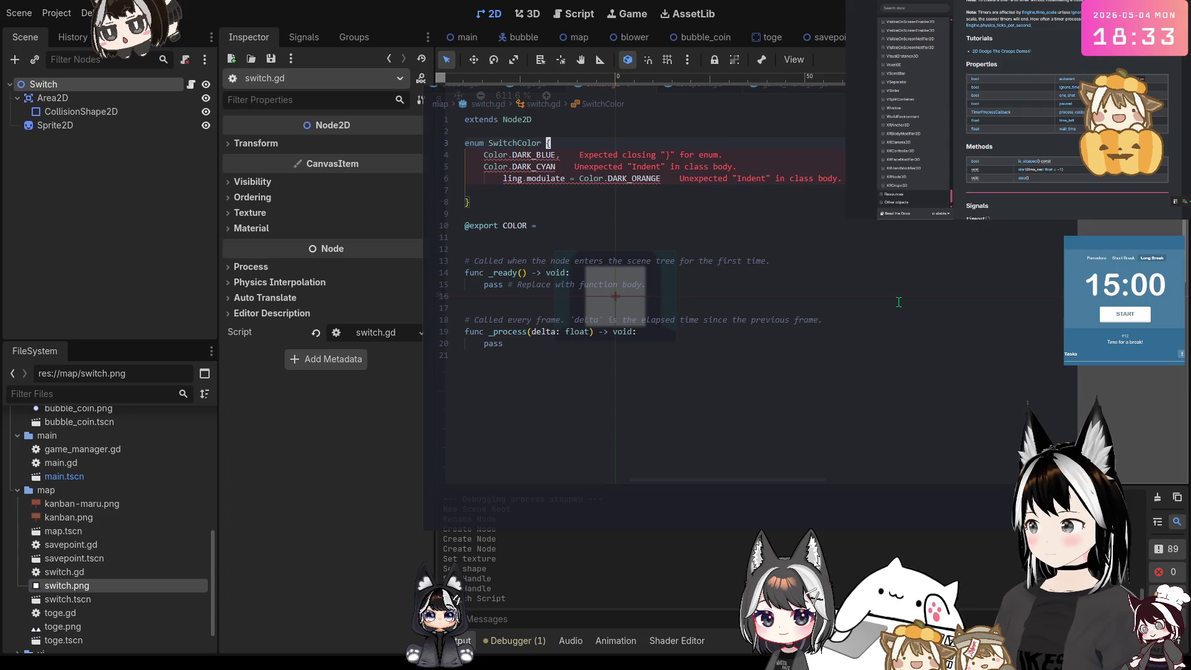
key(Down)
key(Down)
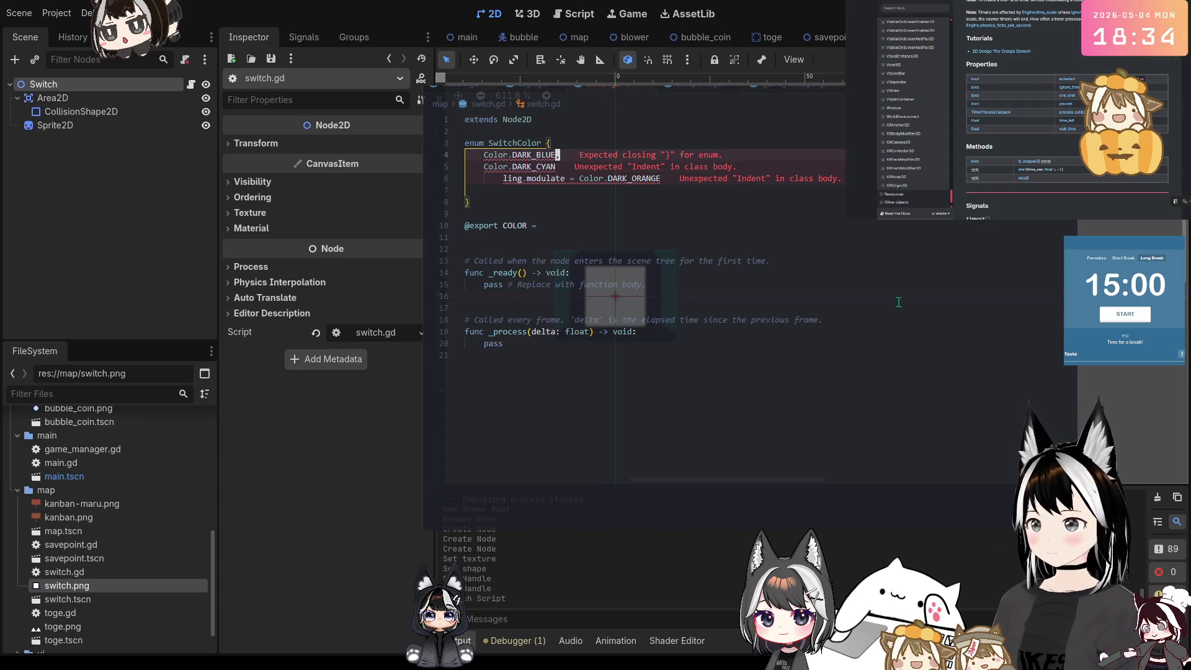
key(Down)
key(Up)
text(,)
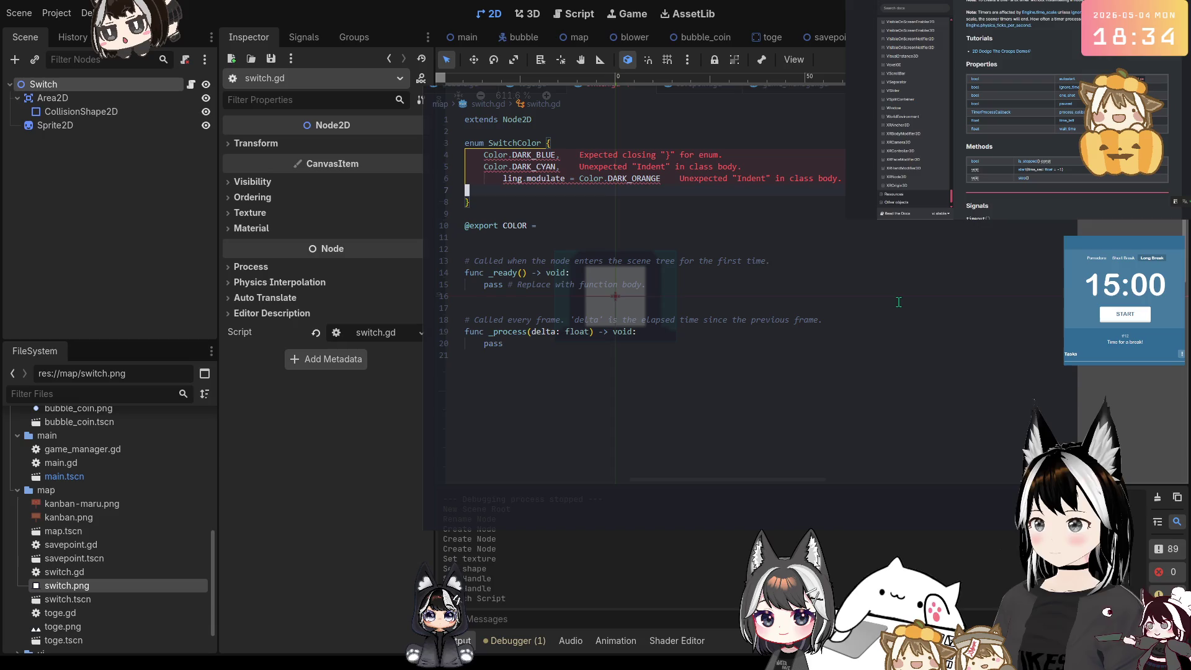
key(Down)
key(Down)
key(Up)
key(ctrl+Right)
key(ctrl+Right)
key(ctrl+Right)
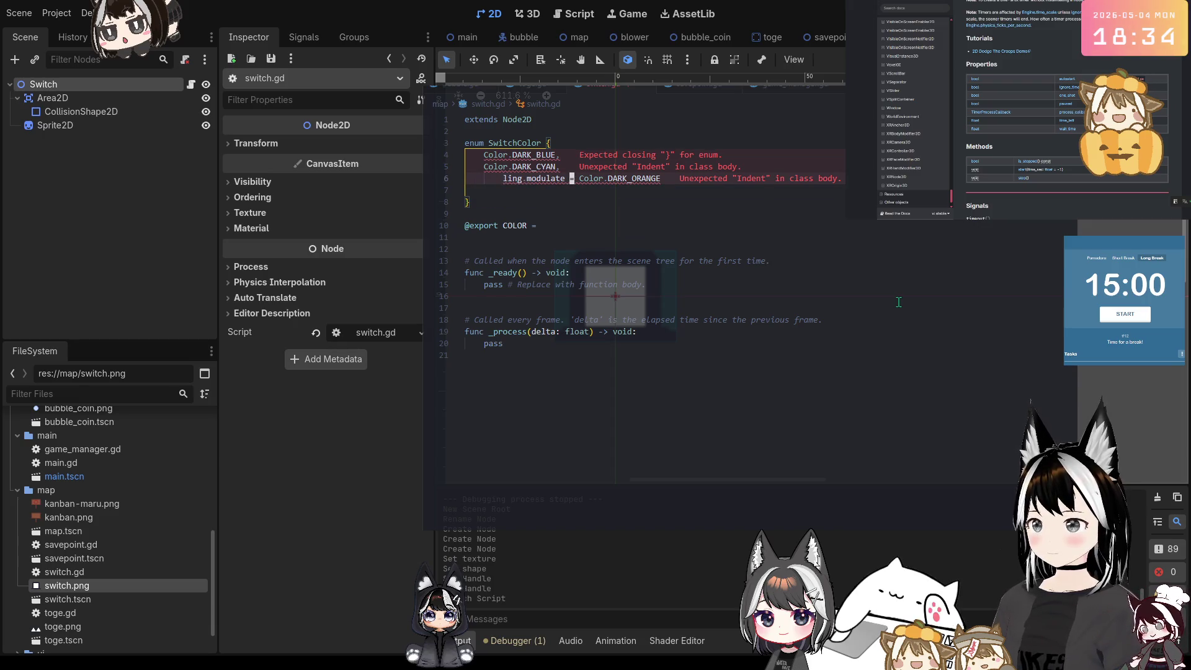
key(ctrl+BackSpace)
key(ctrl+BackSpace)
key(ctrl+BackSpace)
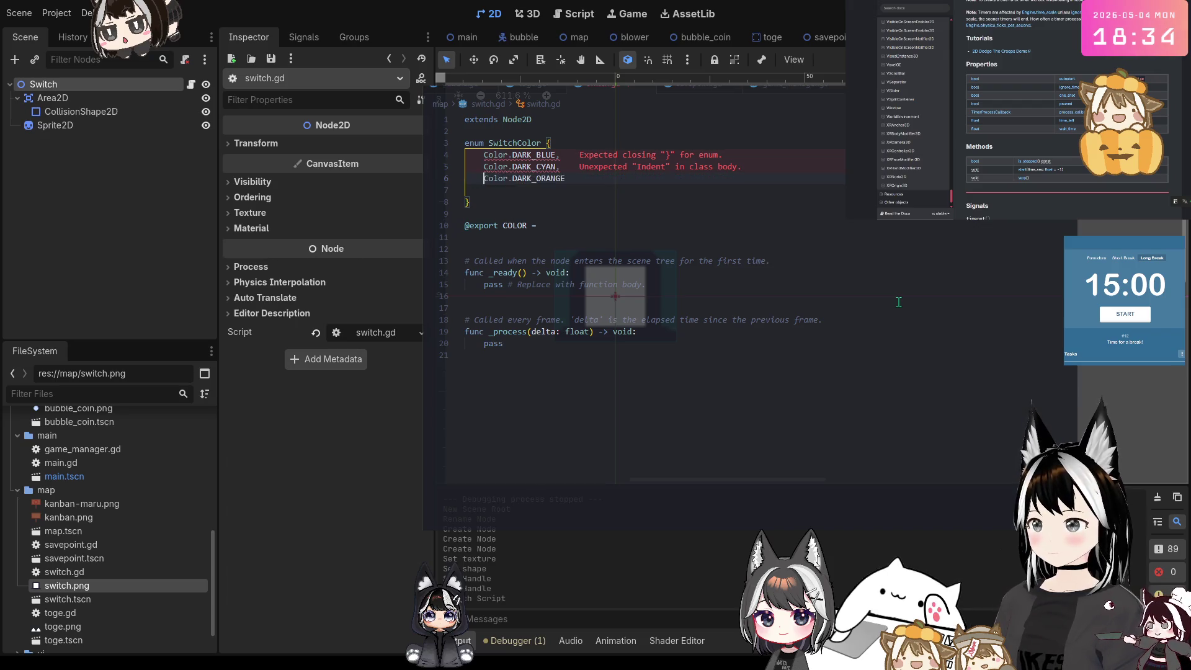
key(Tab)
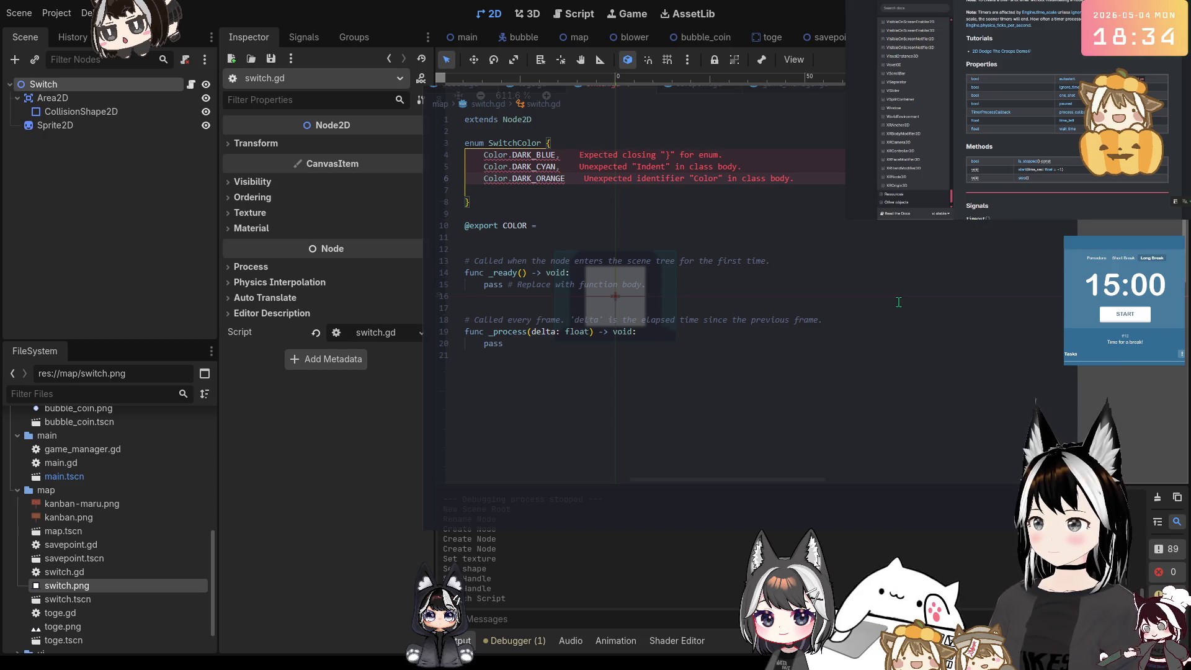
- Select the three Color entries inside the SwitchColor enum
key(Up)
key(shift+Down)
key(shift+Down)
key(shift+End)
- Replace the enum's Color entries with the members S, M and L
key(BackSpace)
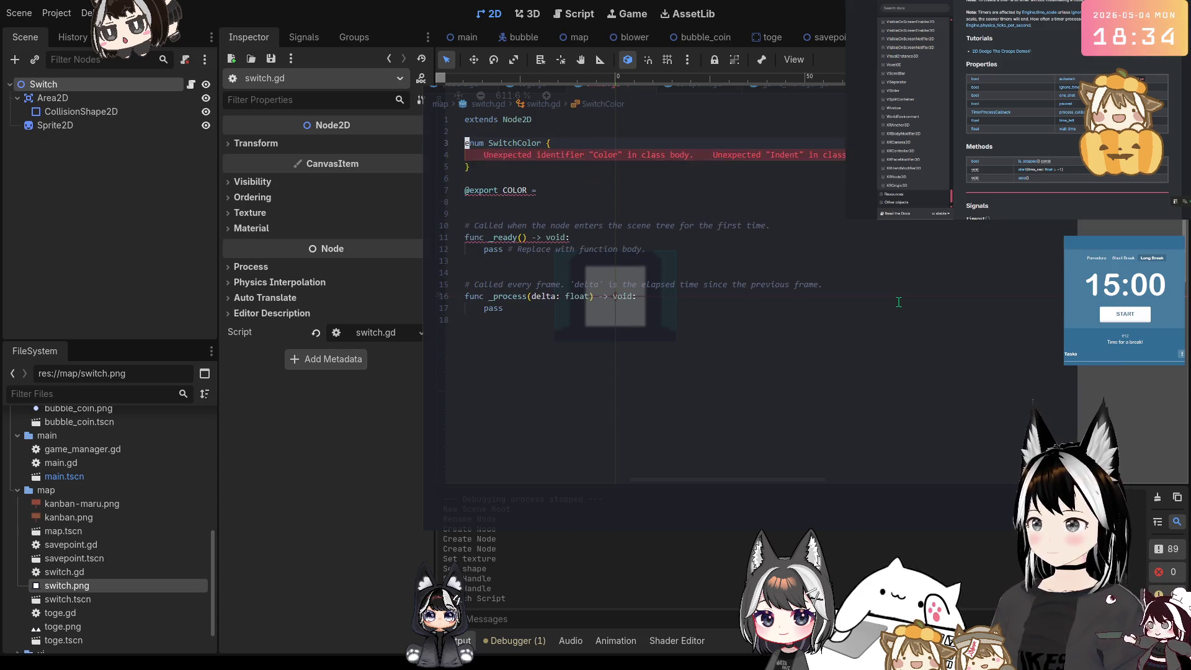
text(S,)
key(Return)
text(M,)
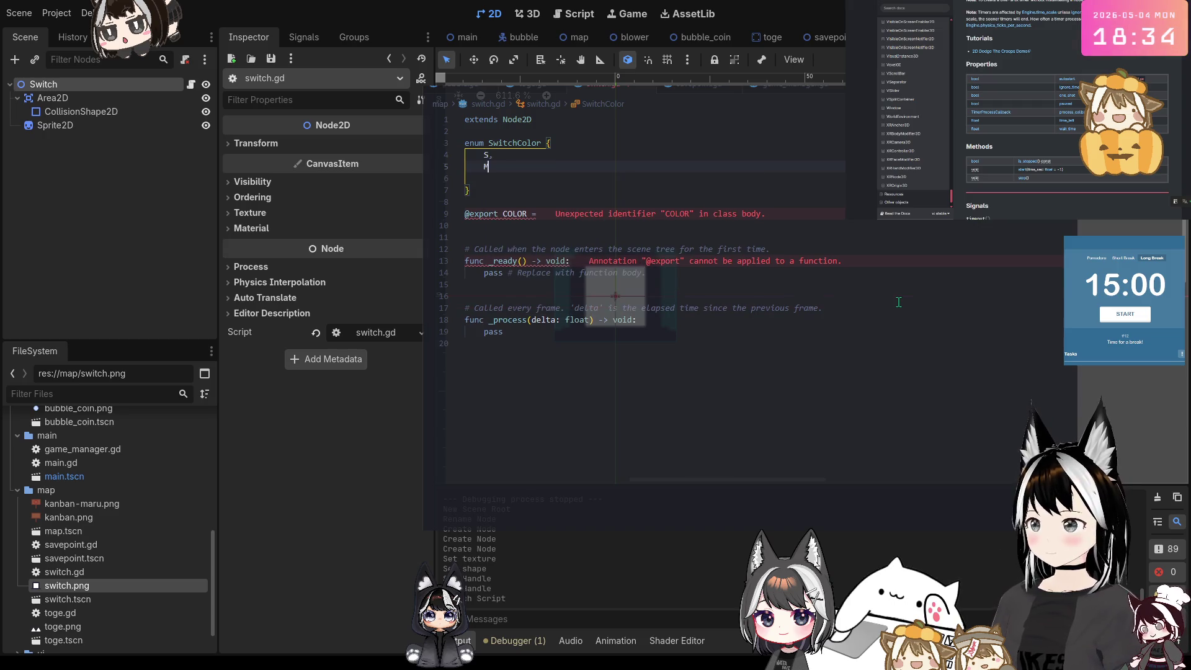
key(Return)
key(Down)
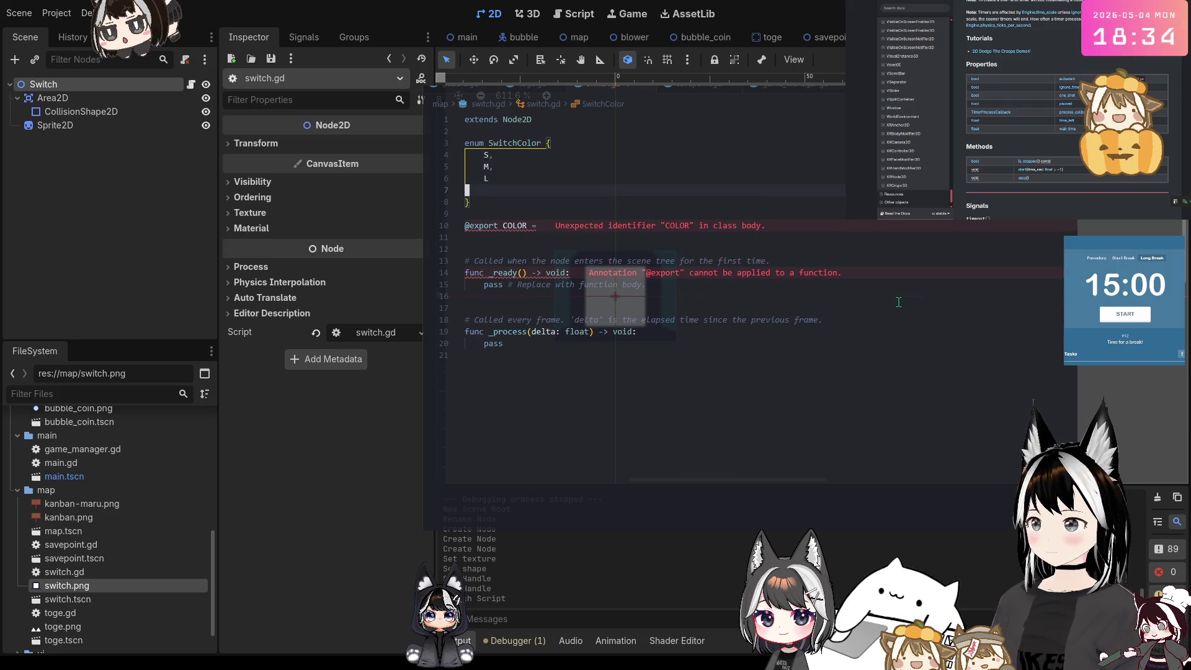
key(Delete)
key(Down)
key(Down)
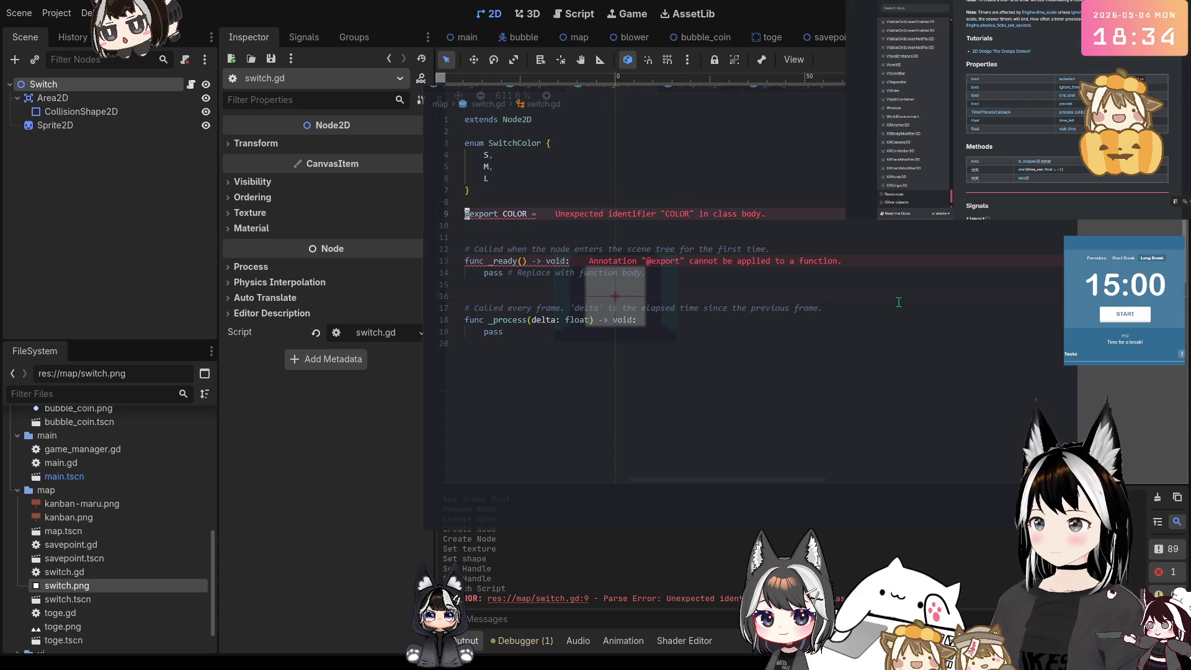
key(End)
key(BackSpace)
key(BackSpace)
text(: Switc)
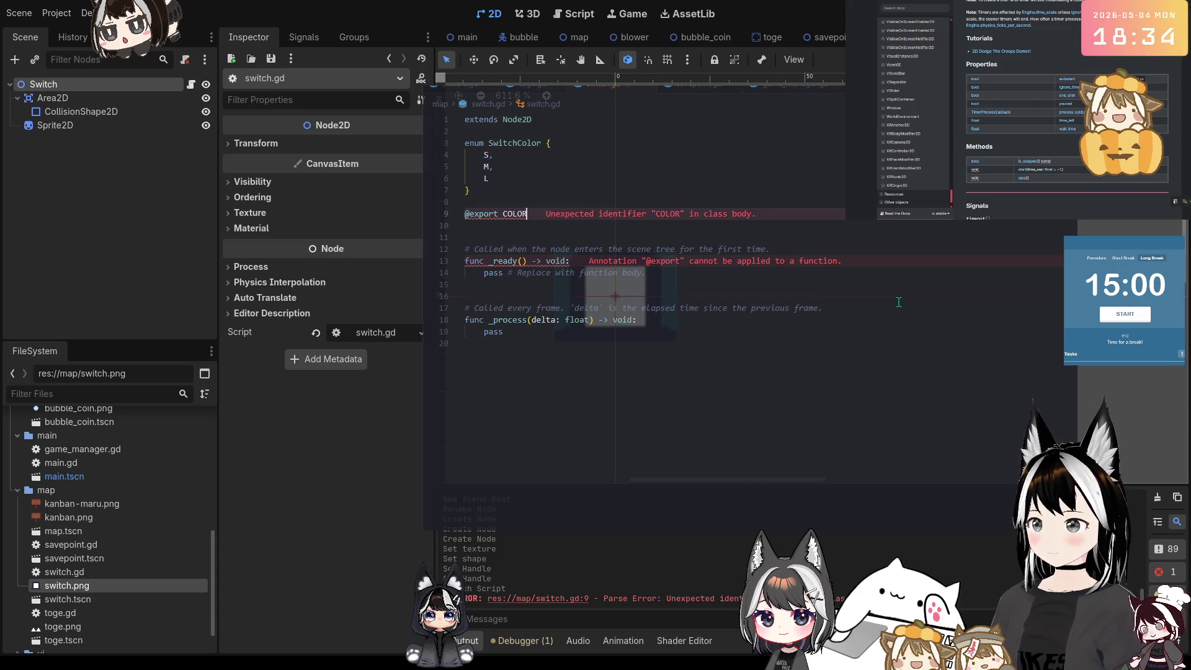
key(Return)
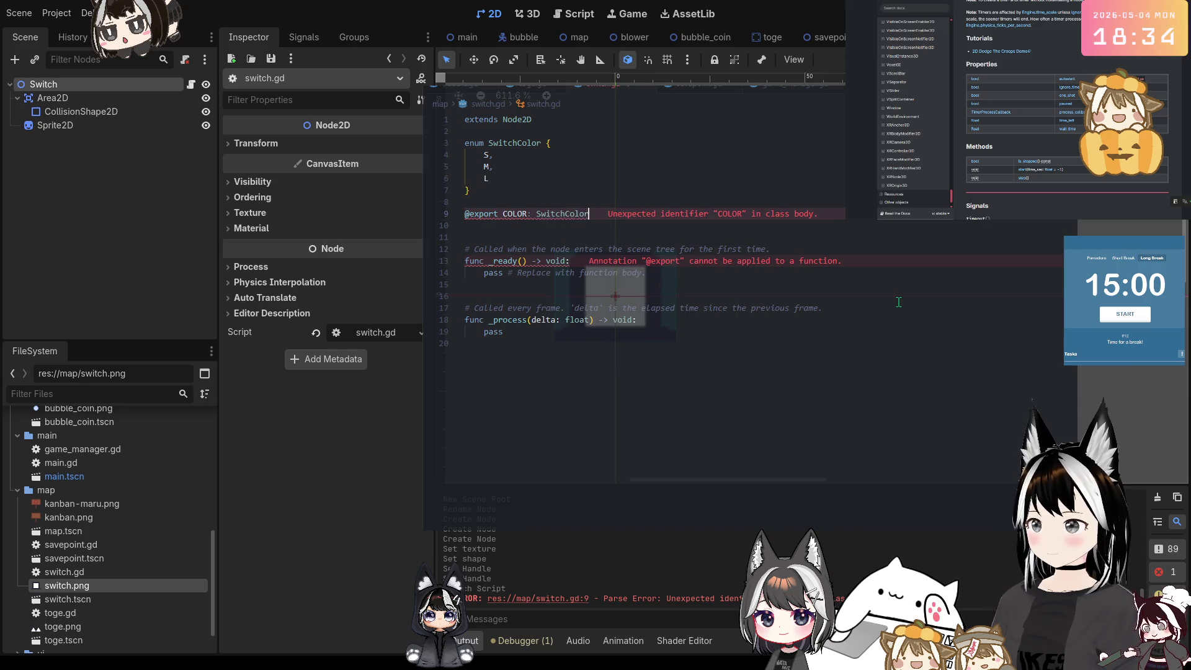
key(ctrl+Left)
key(ctrl+Left)
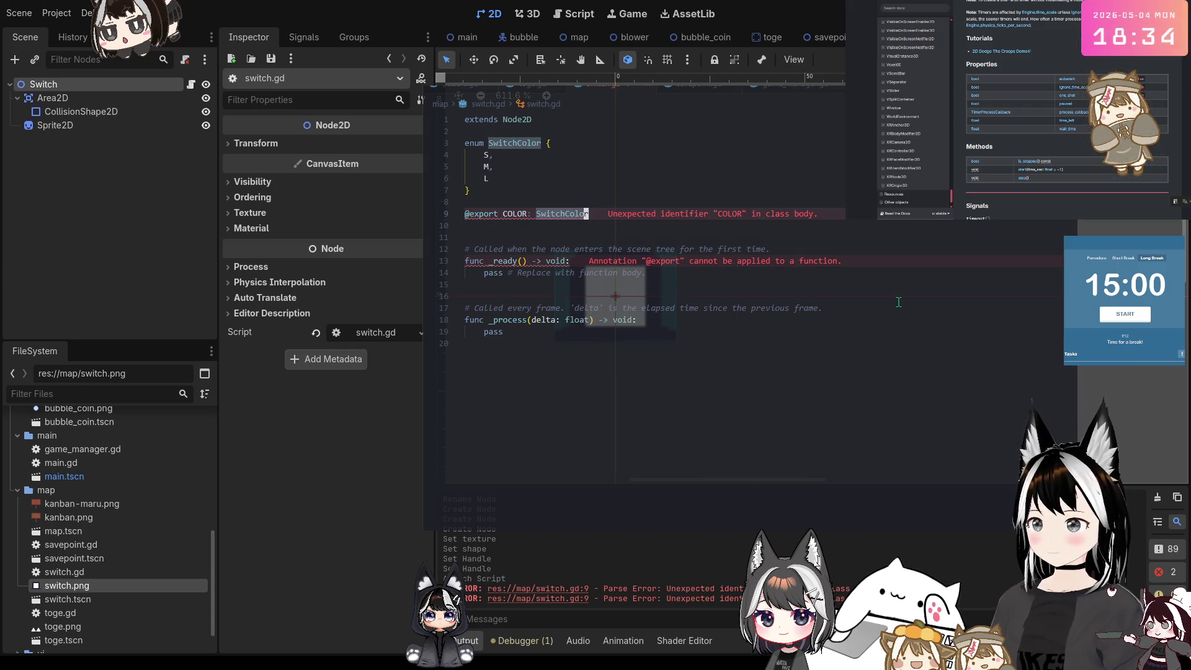
key(BackSpace)
key(BackSpace)
key(BackSpace)
key(BackSpace)
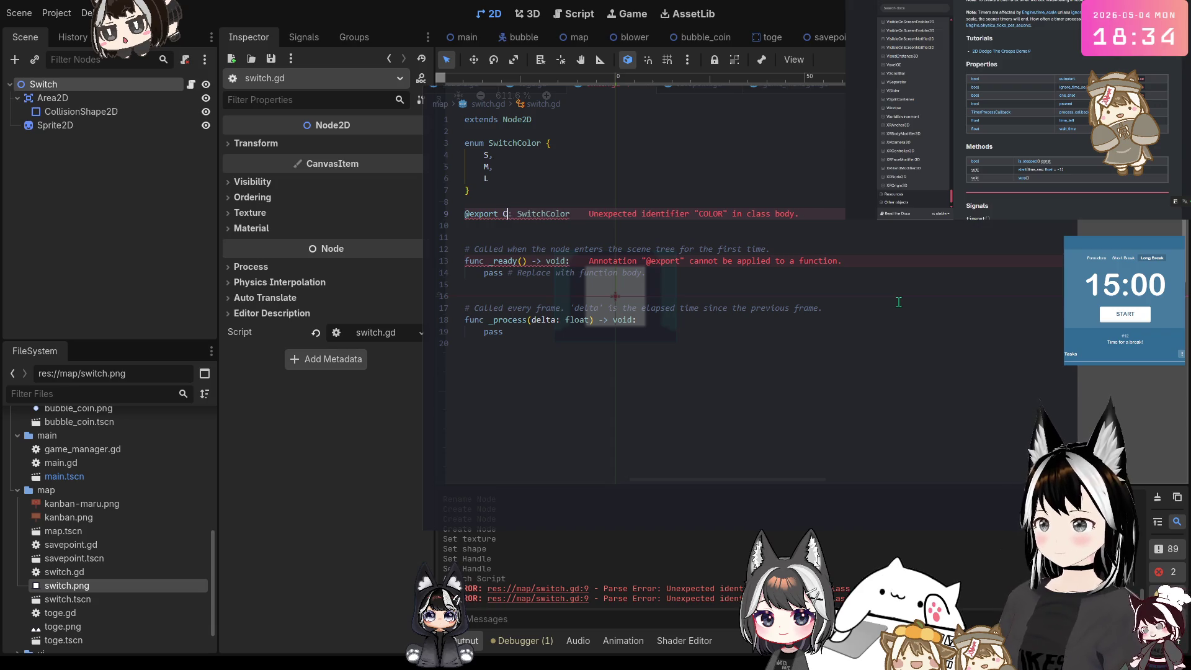
text(switch_color)
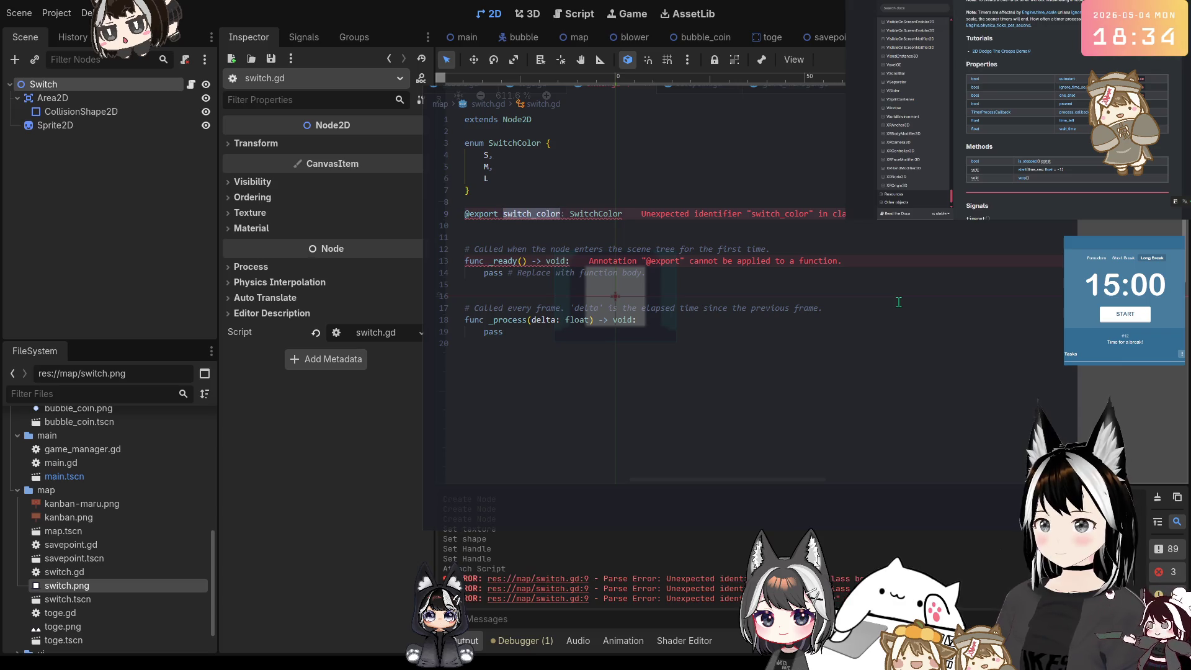
key(Left)
text(var)
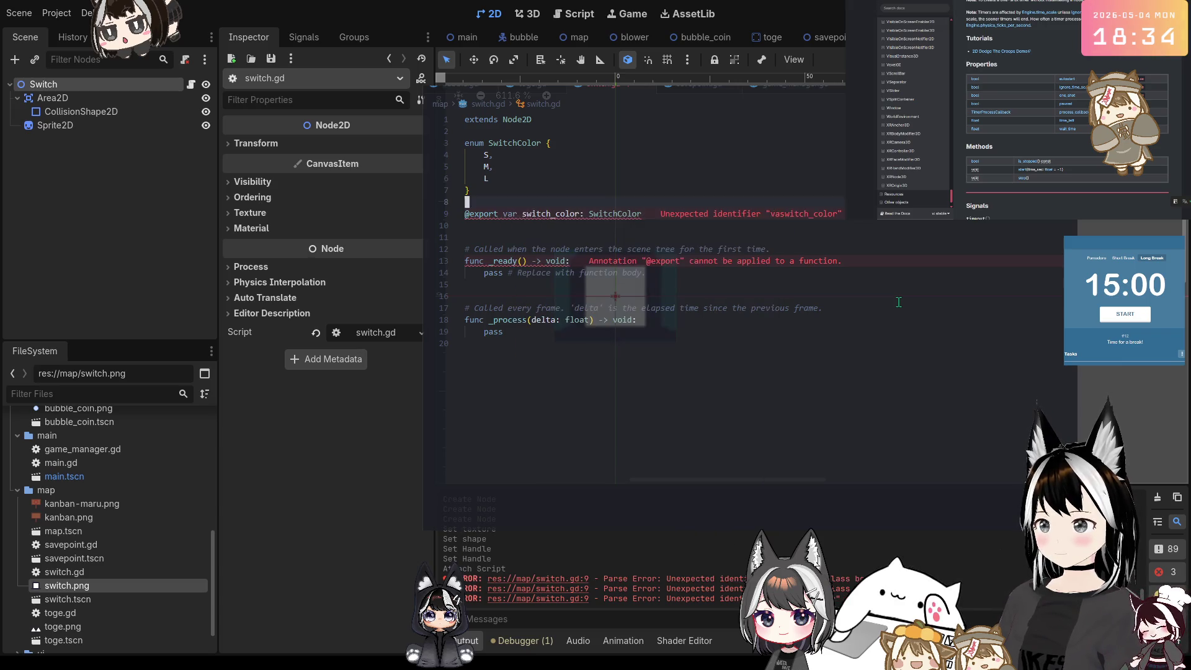
key(Down)
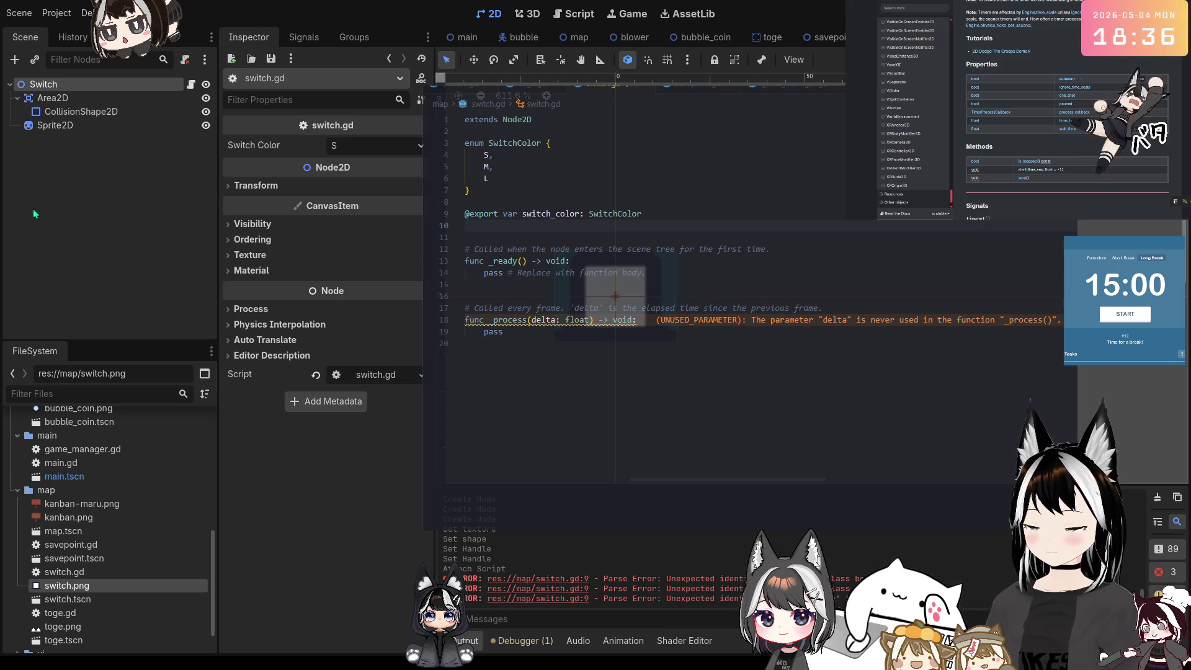
scroll(733, 393, up, 1)
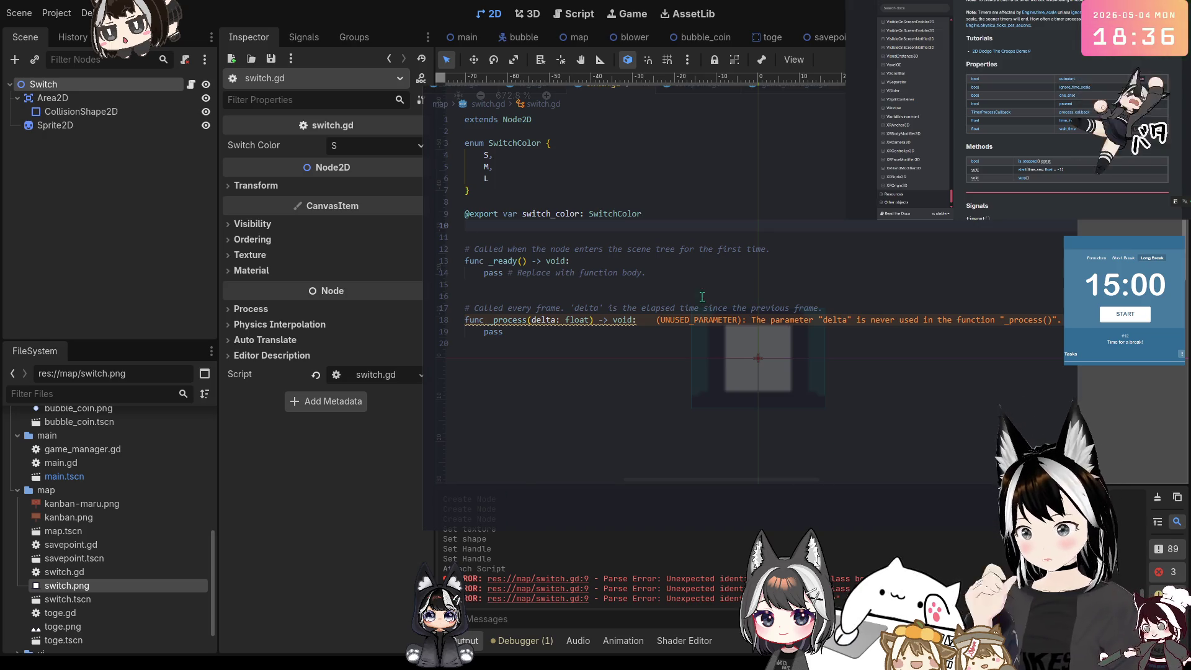
- Delete the extra blank lines below the export and the _ready template comment
click(741, 363)
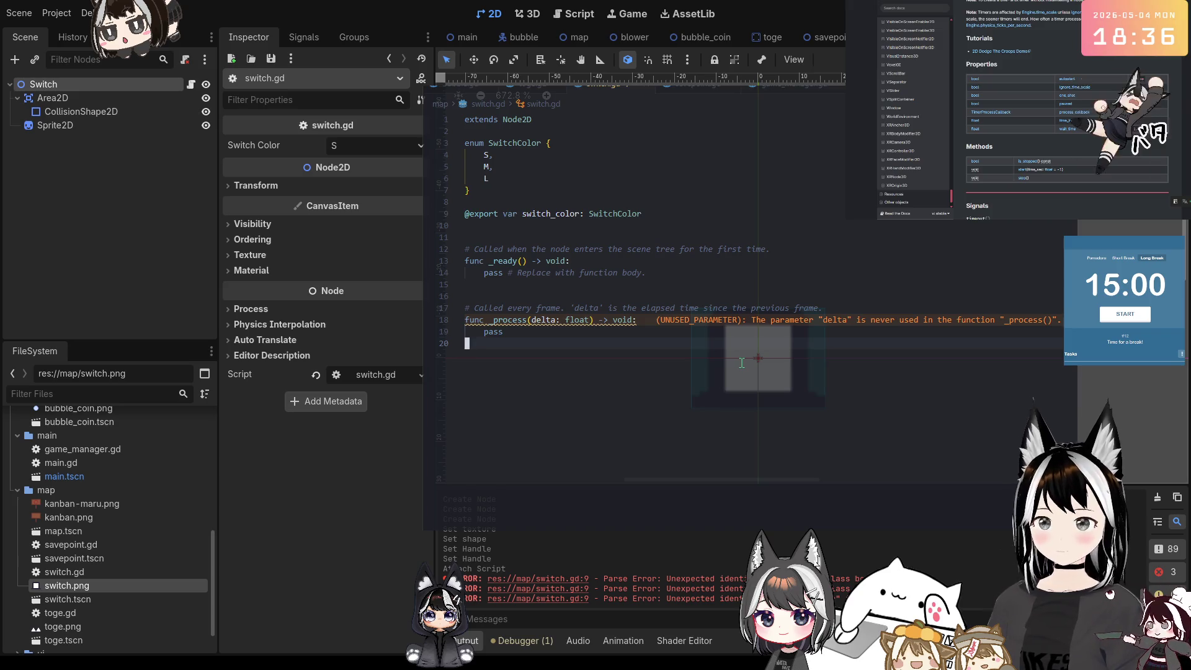
key(Up)
key(Up)
key(Up)
key(Up)
key(Up)
key(Up)
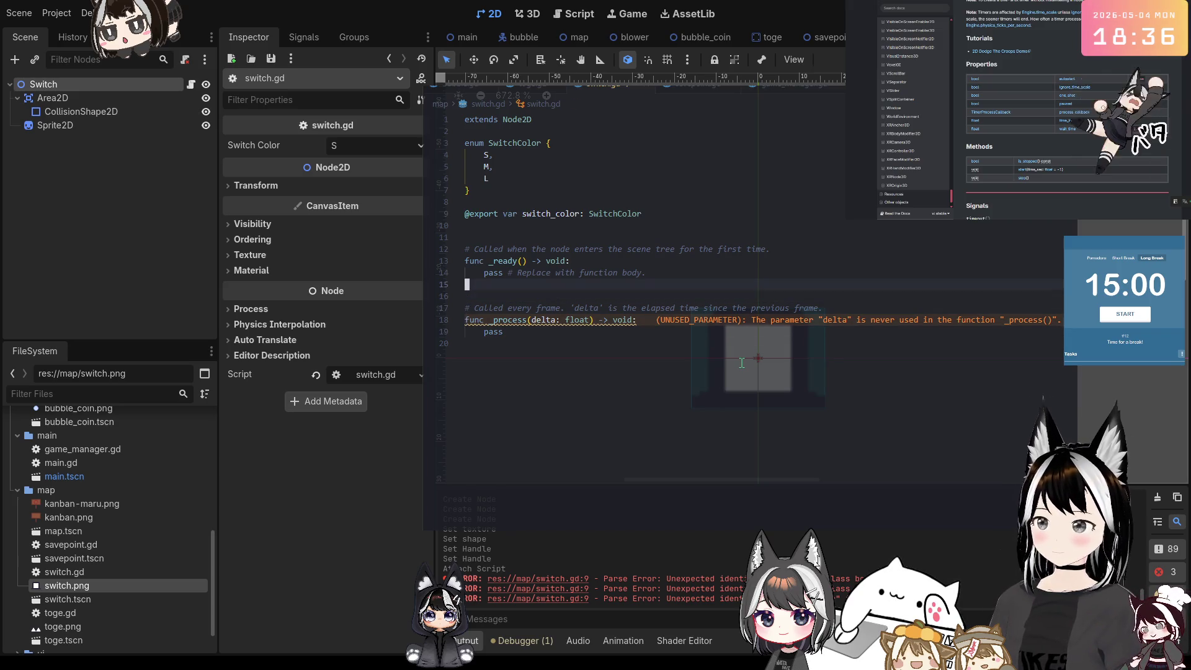
key(Return)
key(Up)
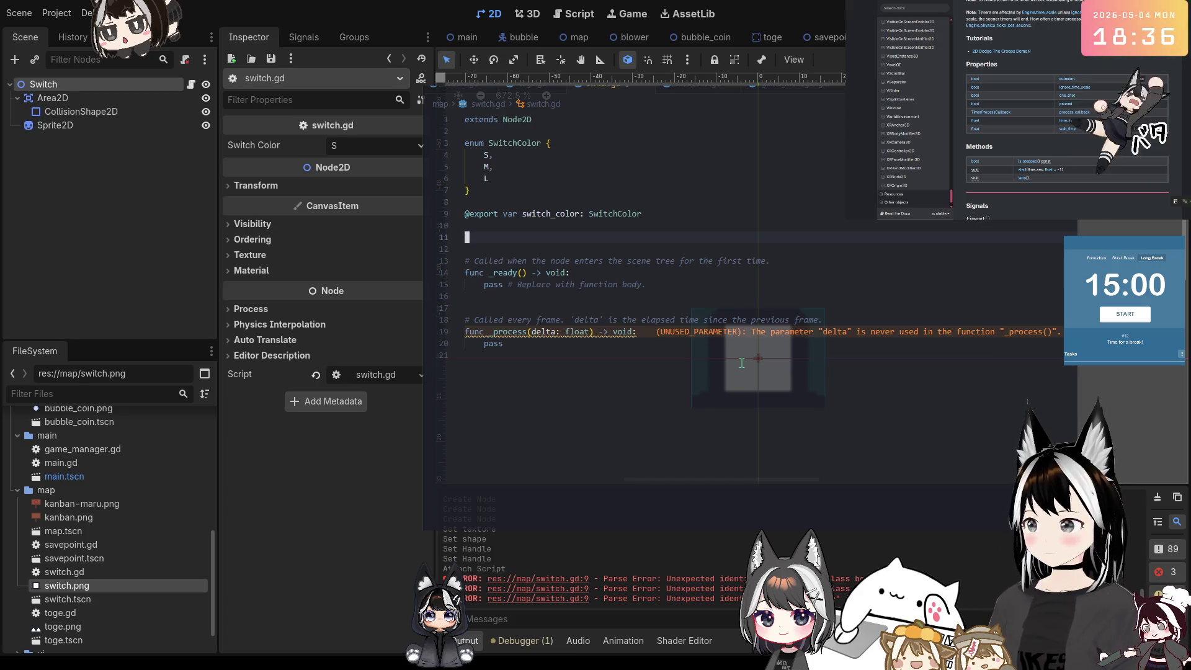
key(Return)
key(Return)
key(Return)
key(Up)
key(Up)
key(Up)
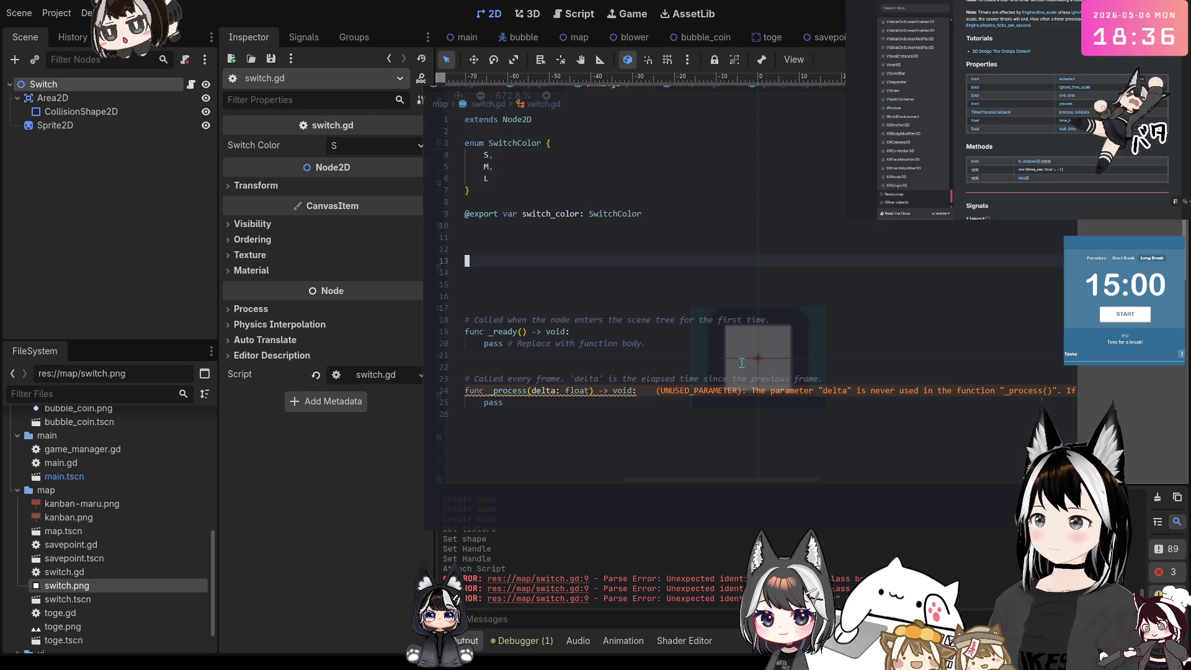
key(Down)
key(Down)
key(Up)
key(Up)
key(Up)
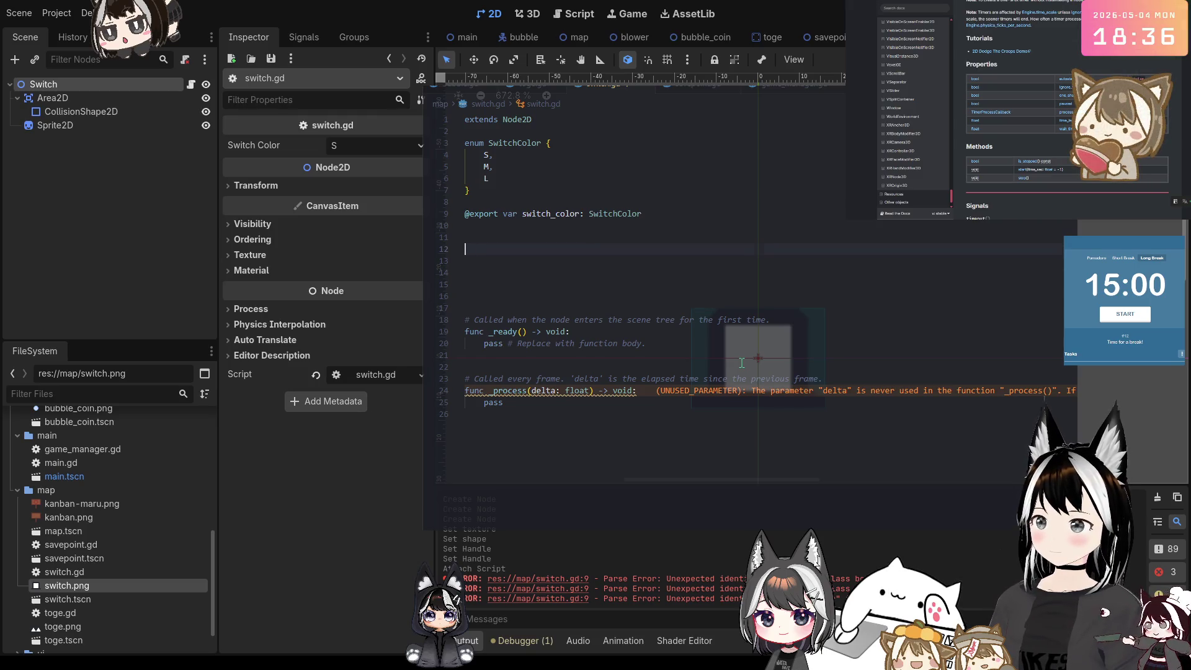
key(shift+Down)
key(shift+Down)
key(shift+Down)
key(BackSpace)
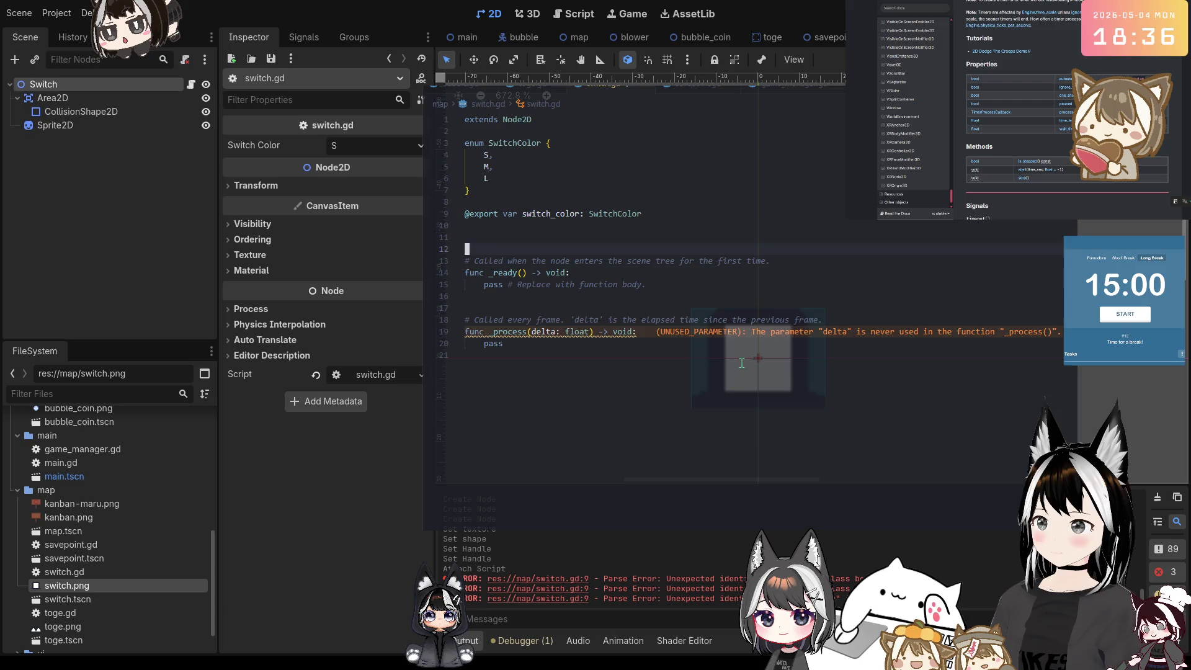
key(Up)
key(Delete)
key(Delete)
key(Delete)
key(shift+Down)
key(BackSpace)
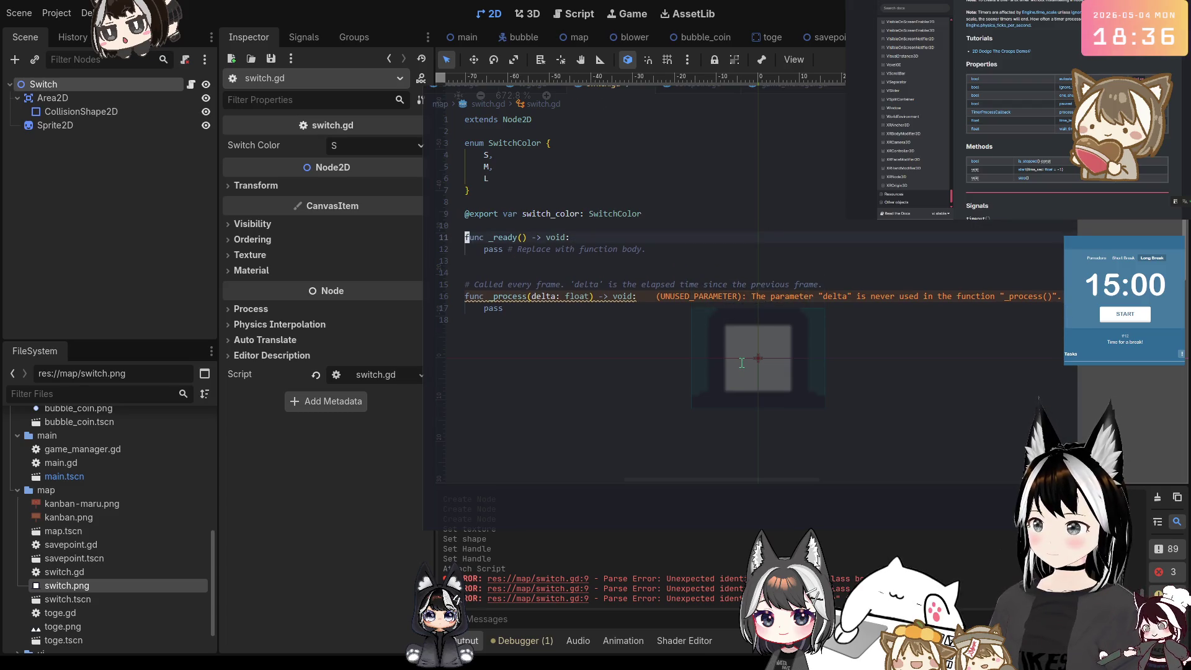
key(Down)
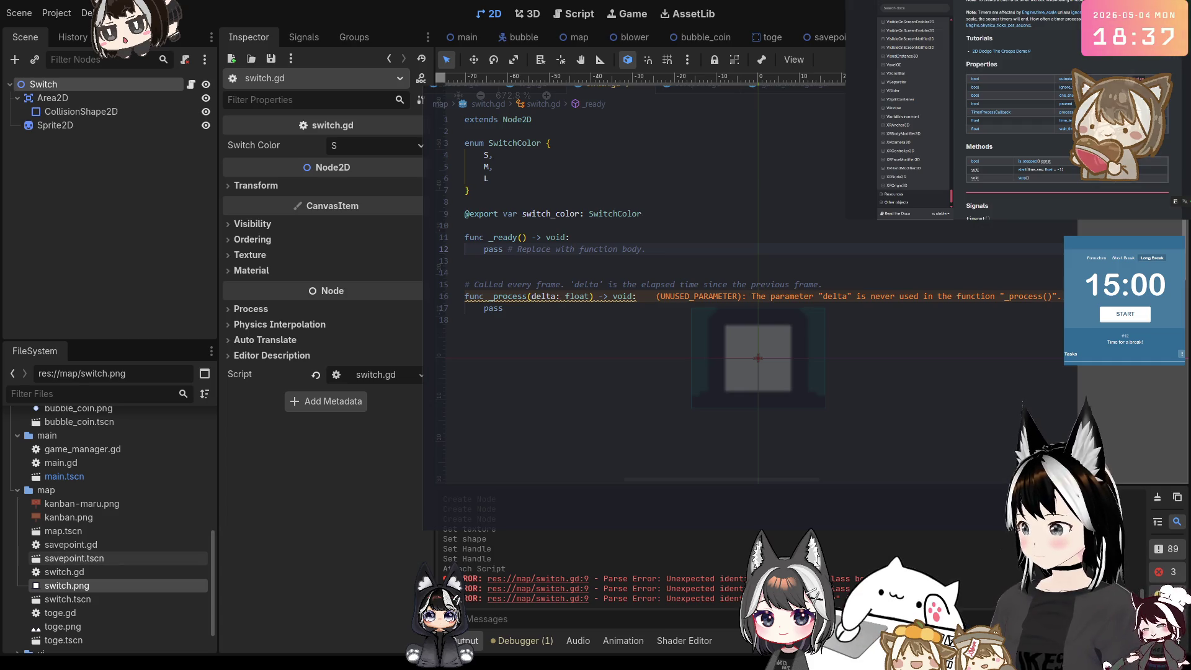
- Remove the _process template comment line and the blank line above it
click(750, 415)
key(Up)
key(Up)
key(Up)
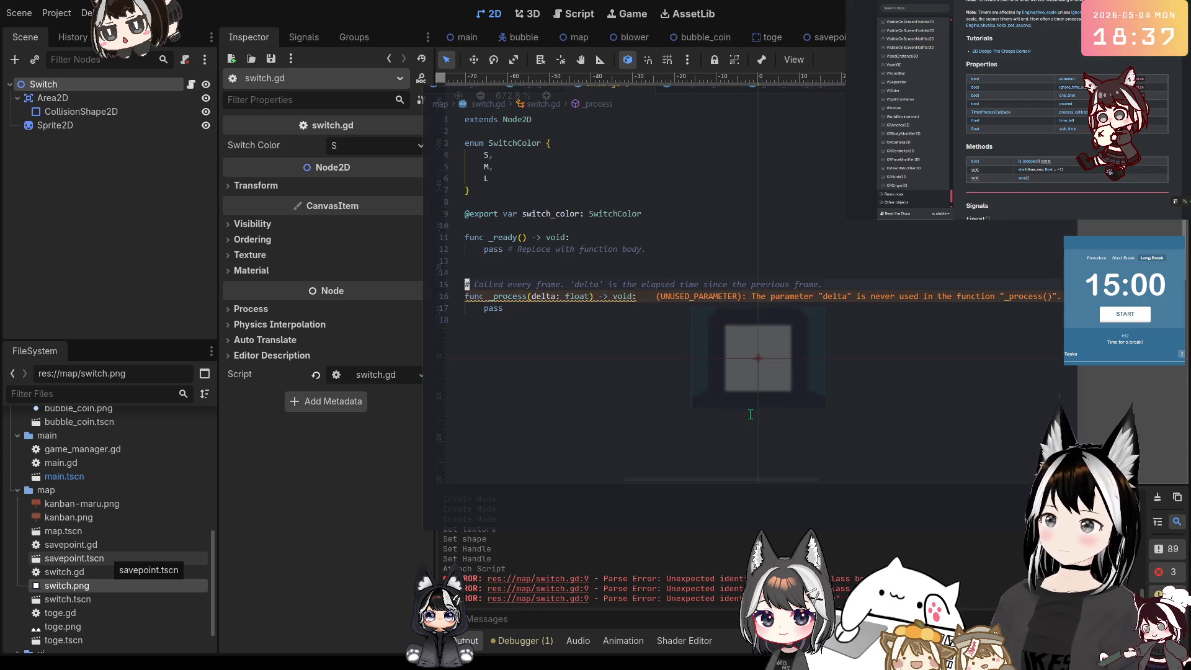
key(BackSpace)
key(Down)
key(Down)
key(Up)
key(ctrl+shift+k)
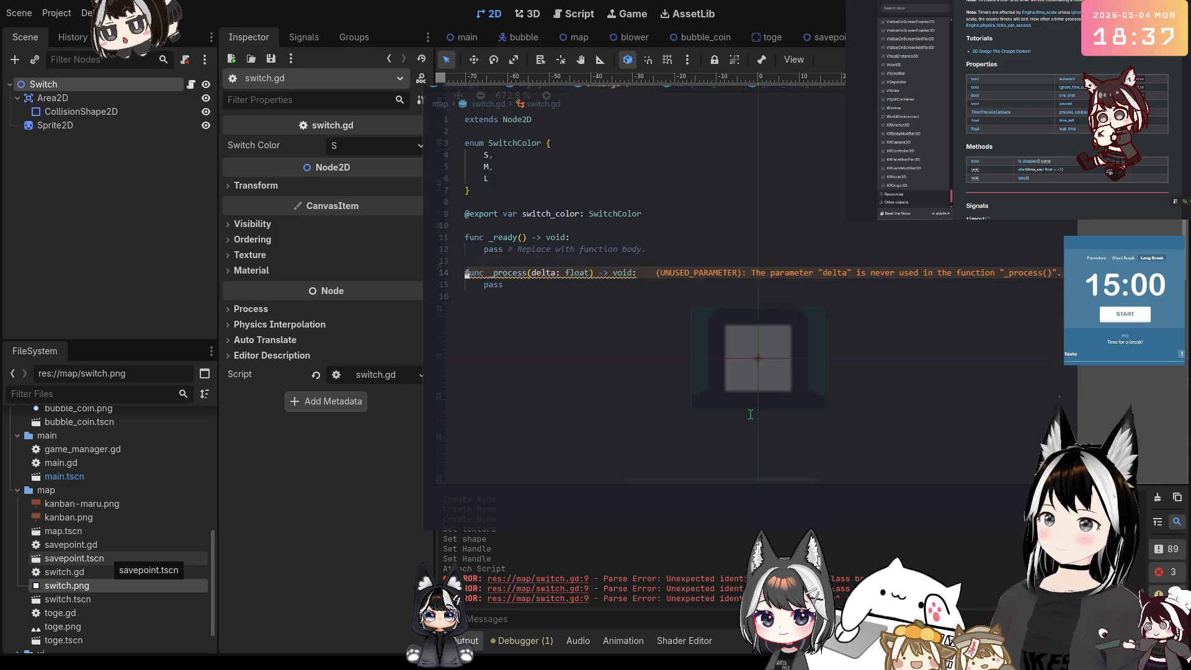
key(Up)
key(Up)
key(Up)
key(ctrl+shift+Right)
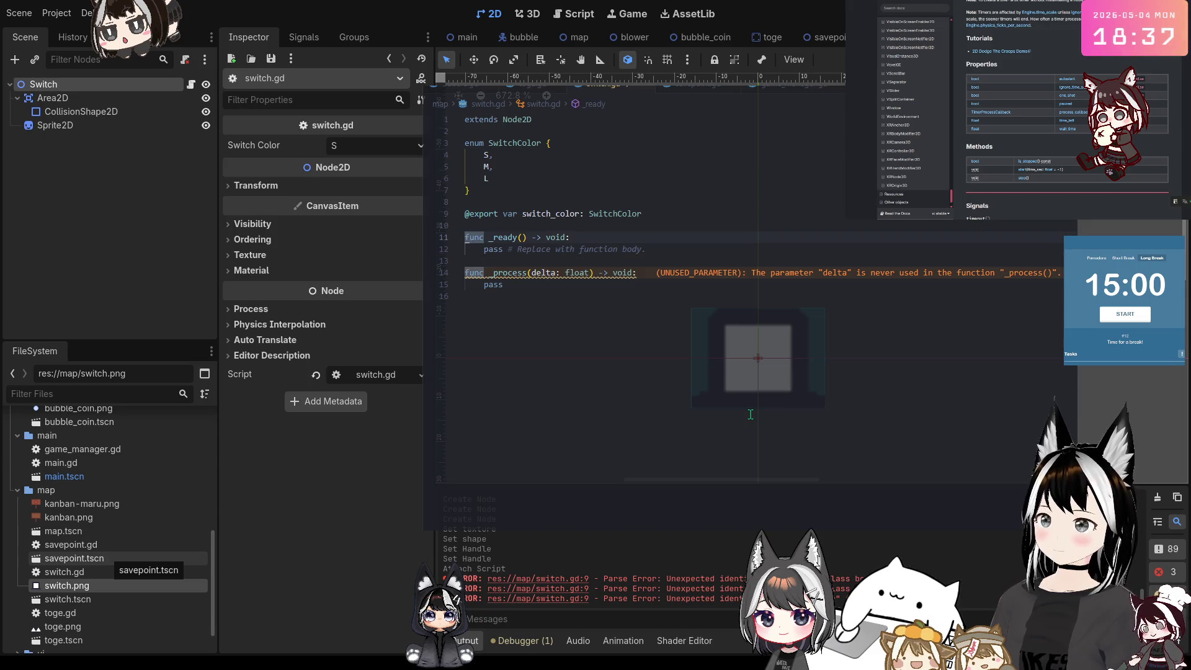
- Give the Switch node a Switch Color other than S in the Inspector, then deselect it
click(44, 84)
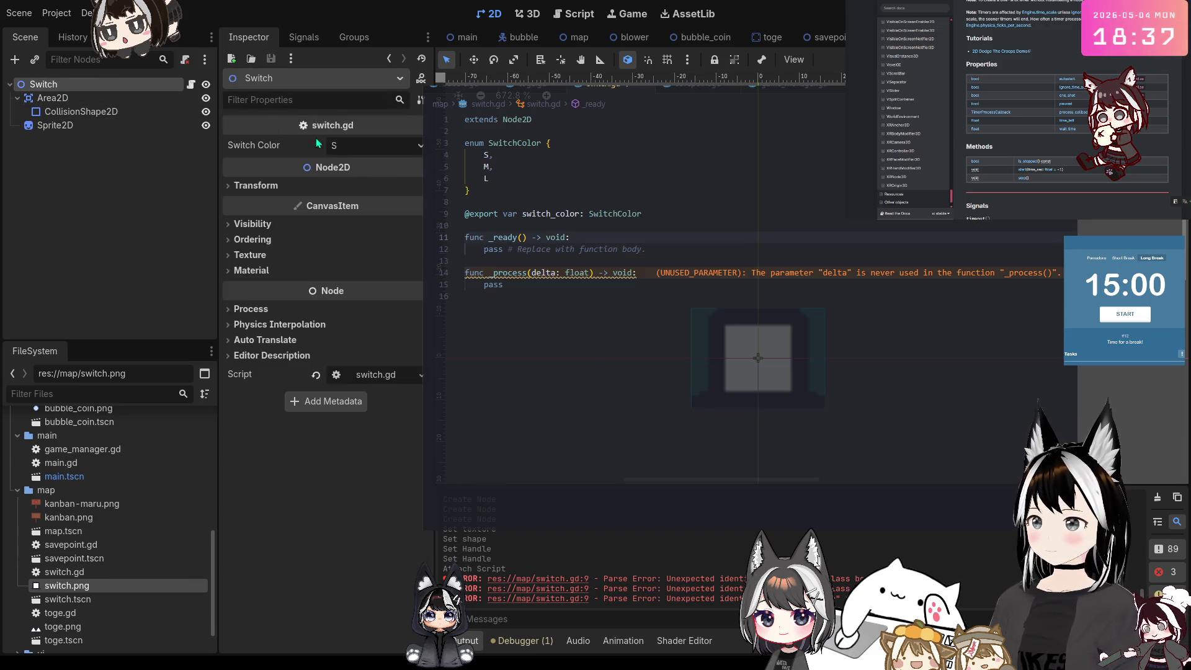
click(376, 147)
click(367, 191)
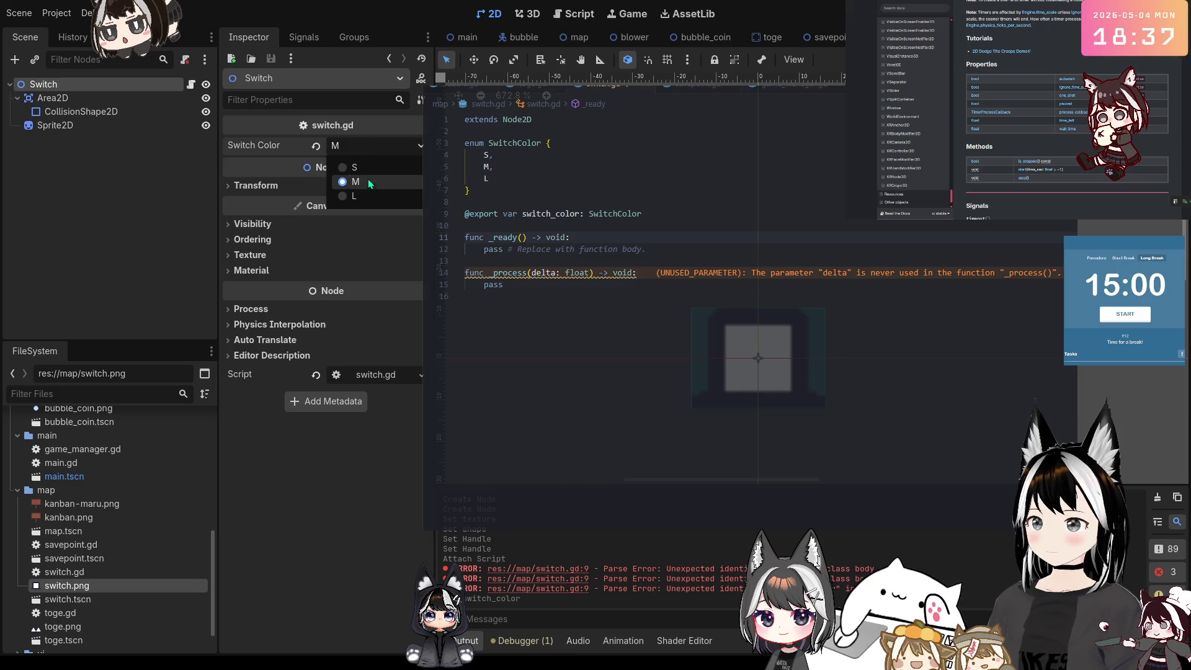
click(165, 234)
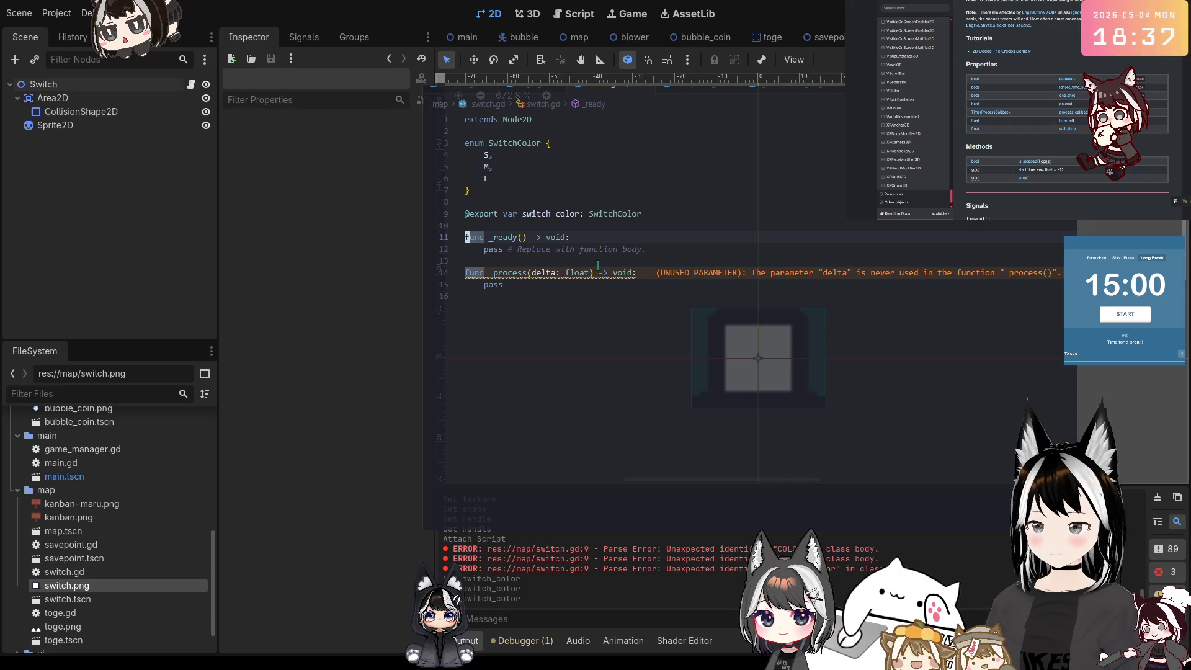
double_click(600, 249)
click(601, 249)
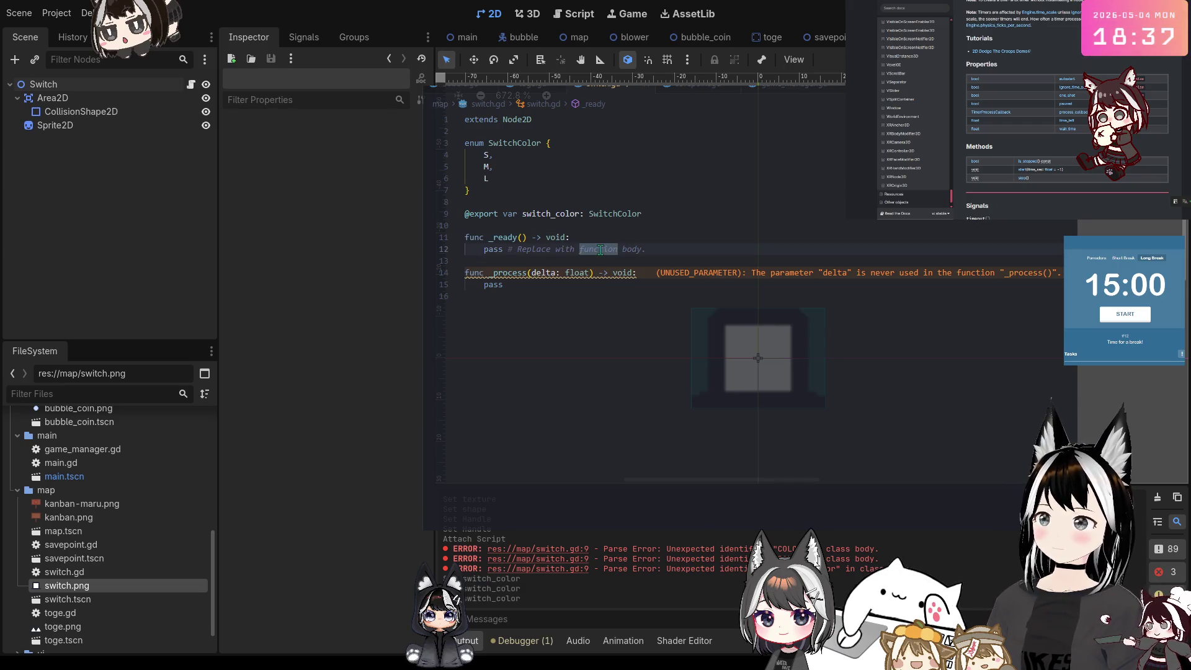
- Replace pass with an S check whose body sets self.modulate = Color.DARK_BLUE
triple_click(600, 248)
key(BackSpace)
text(if)
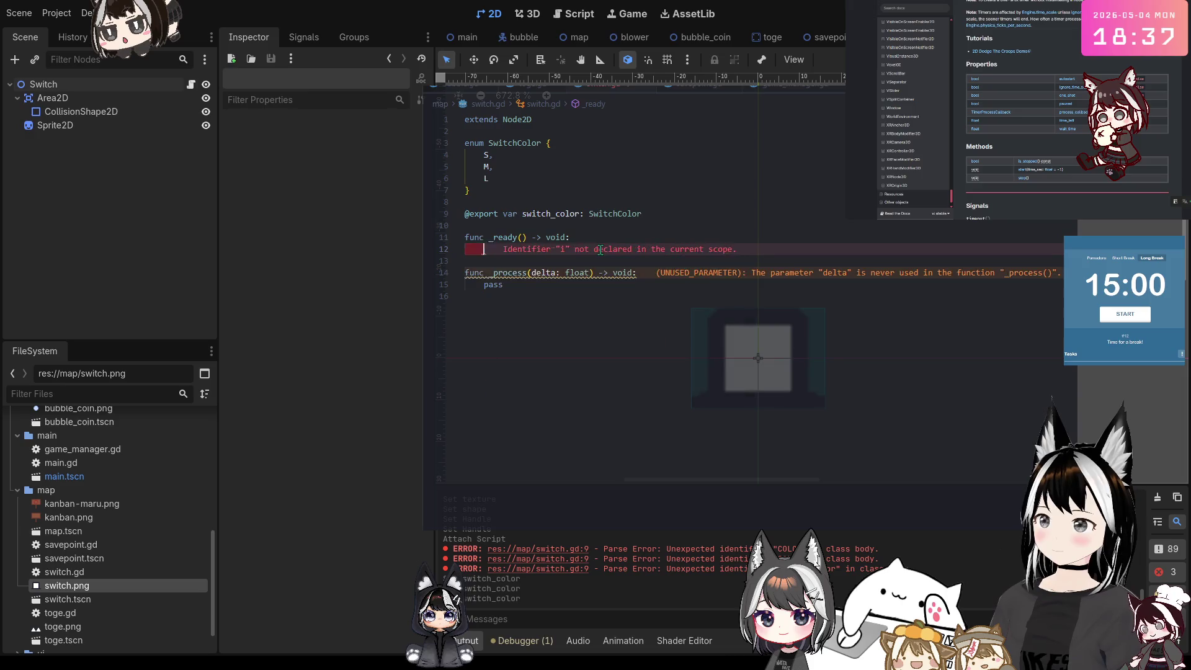
text( SwitchColor=)
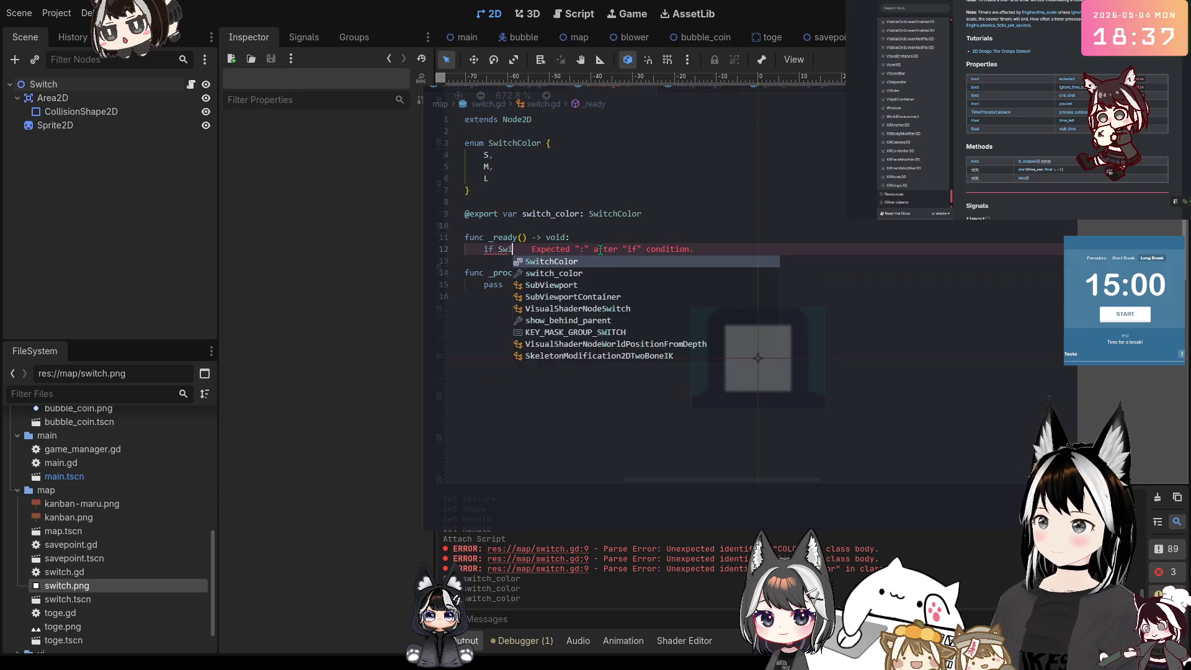
key(BackSpace)
text(-)
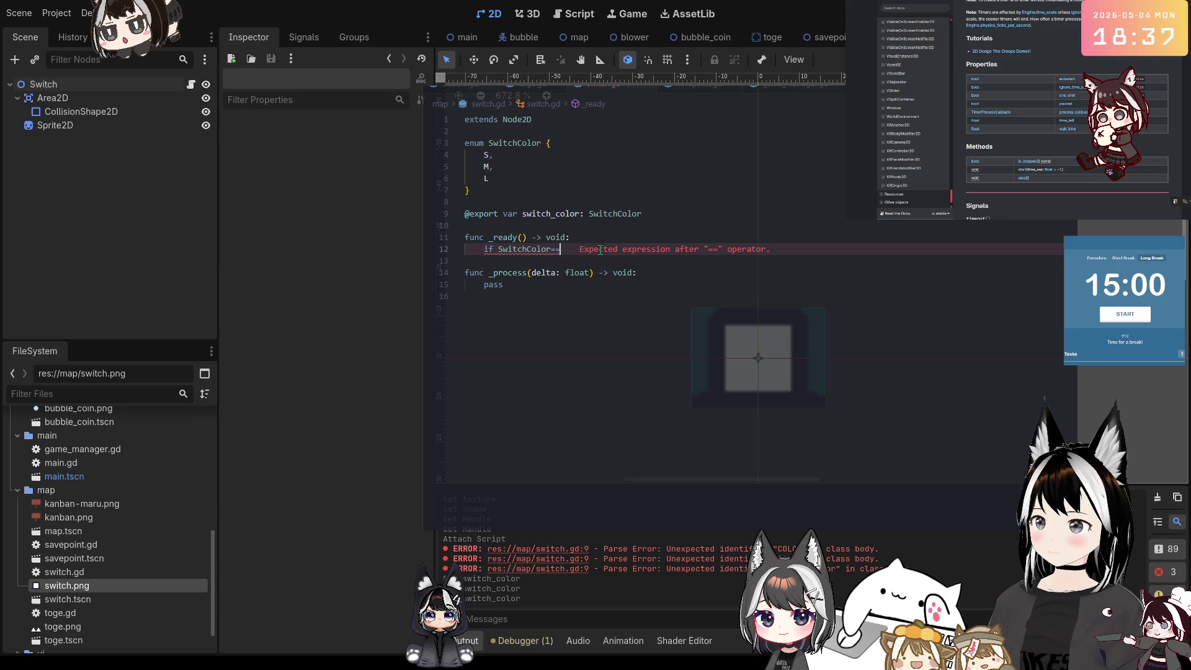
key(BackSpace)
text(=)
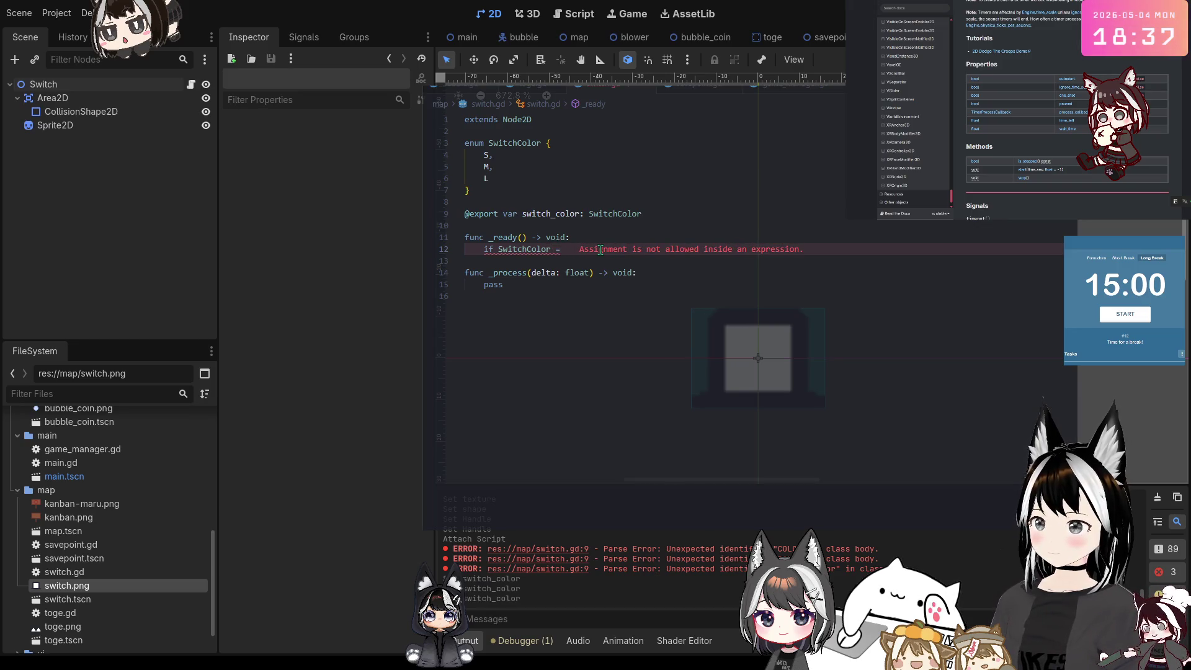
text(= S:)
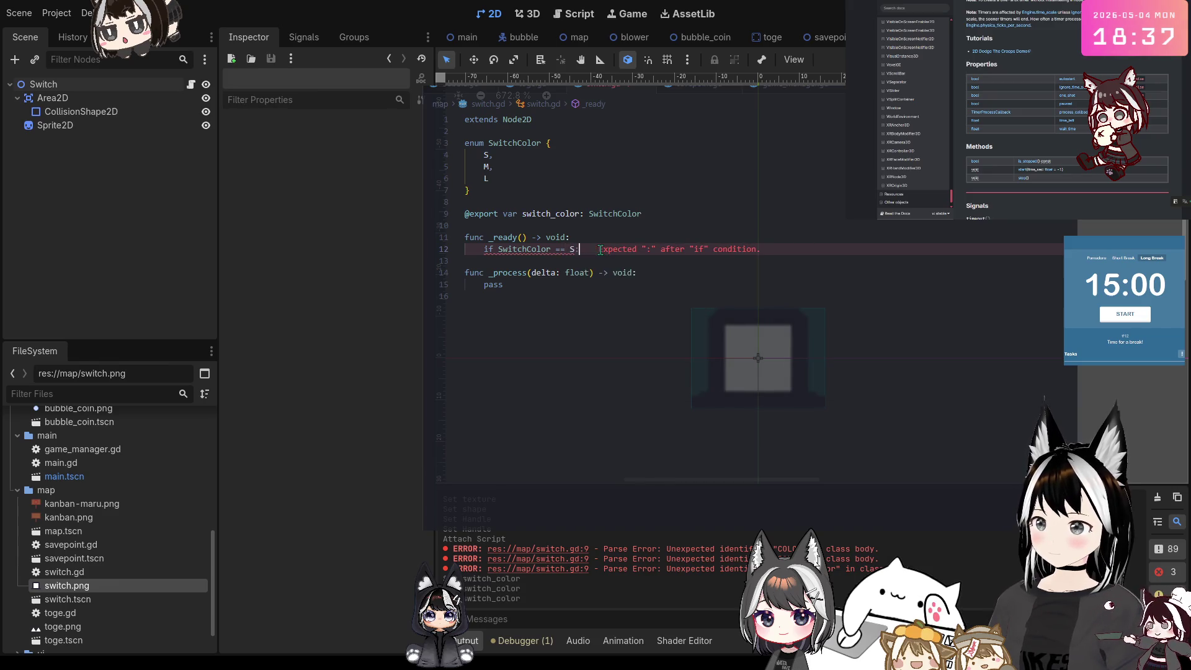
key(Return)
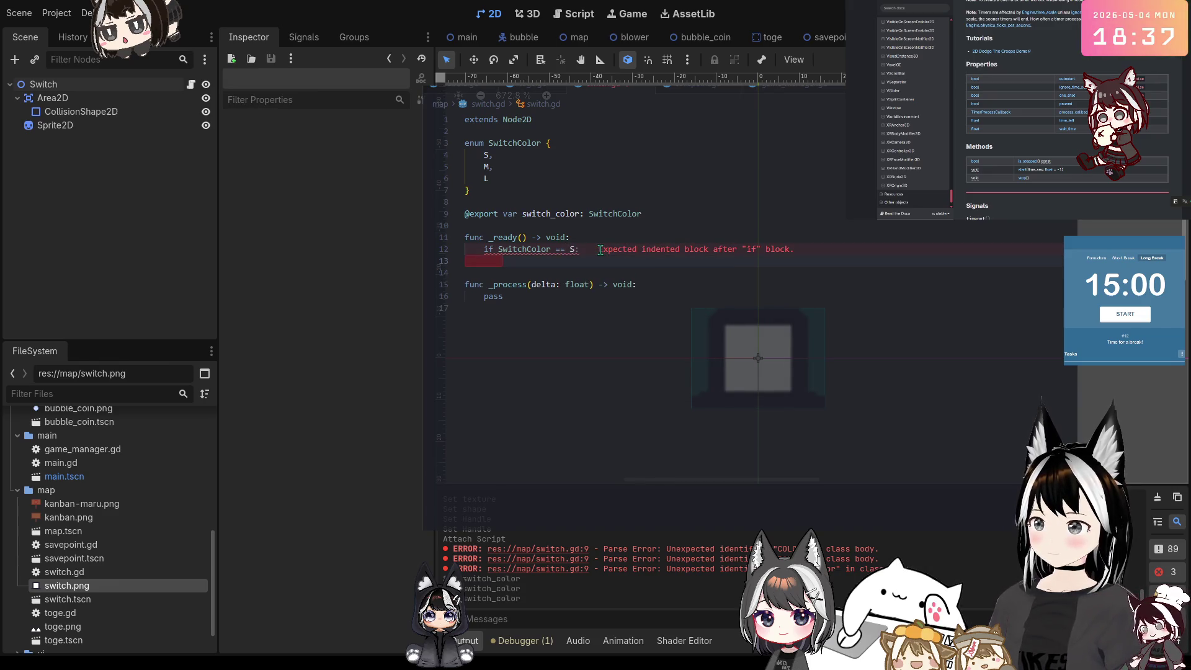
text(bub)
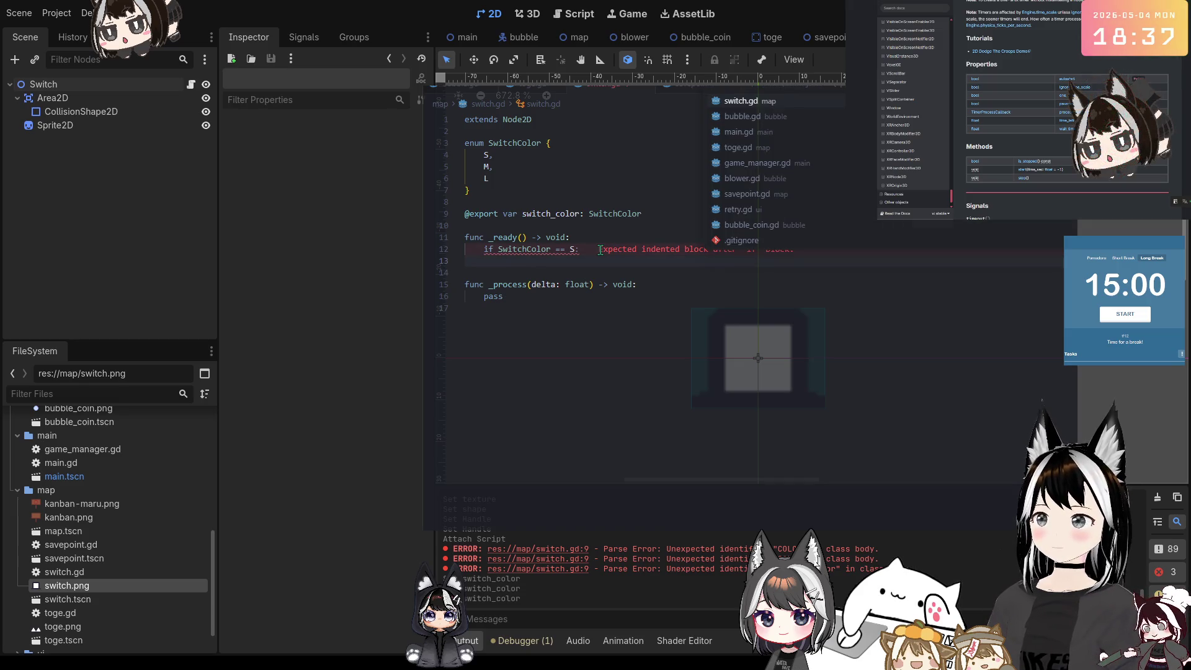
key(Return)
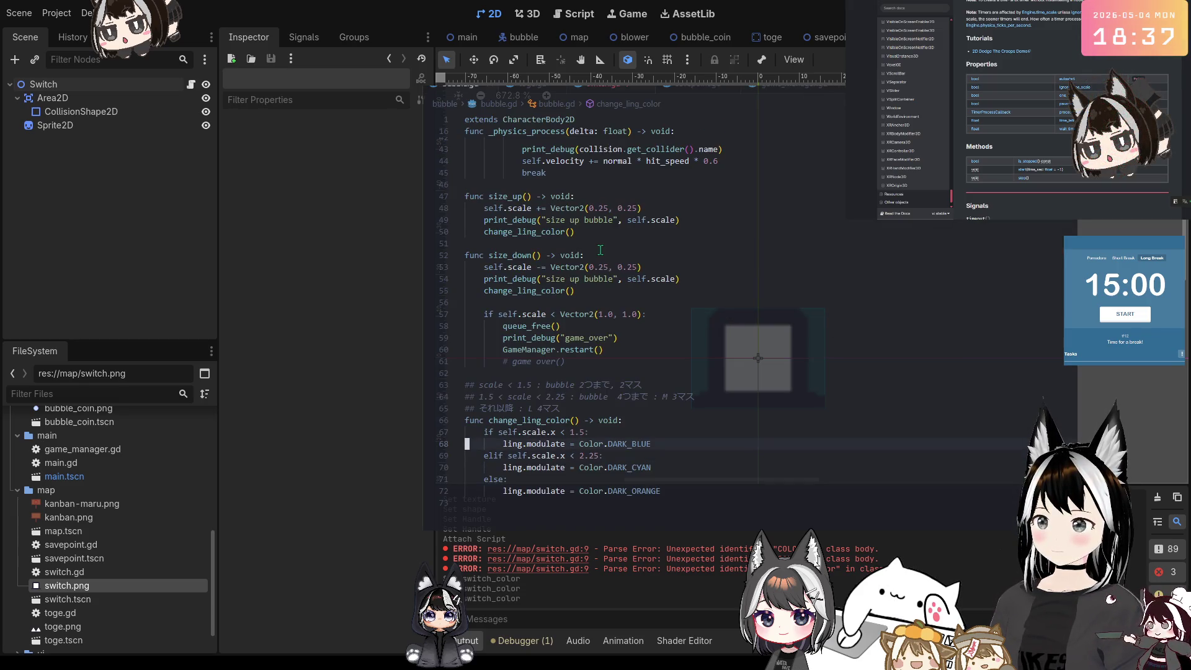
text(swi)
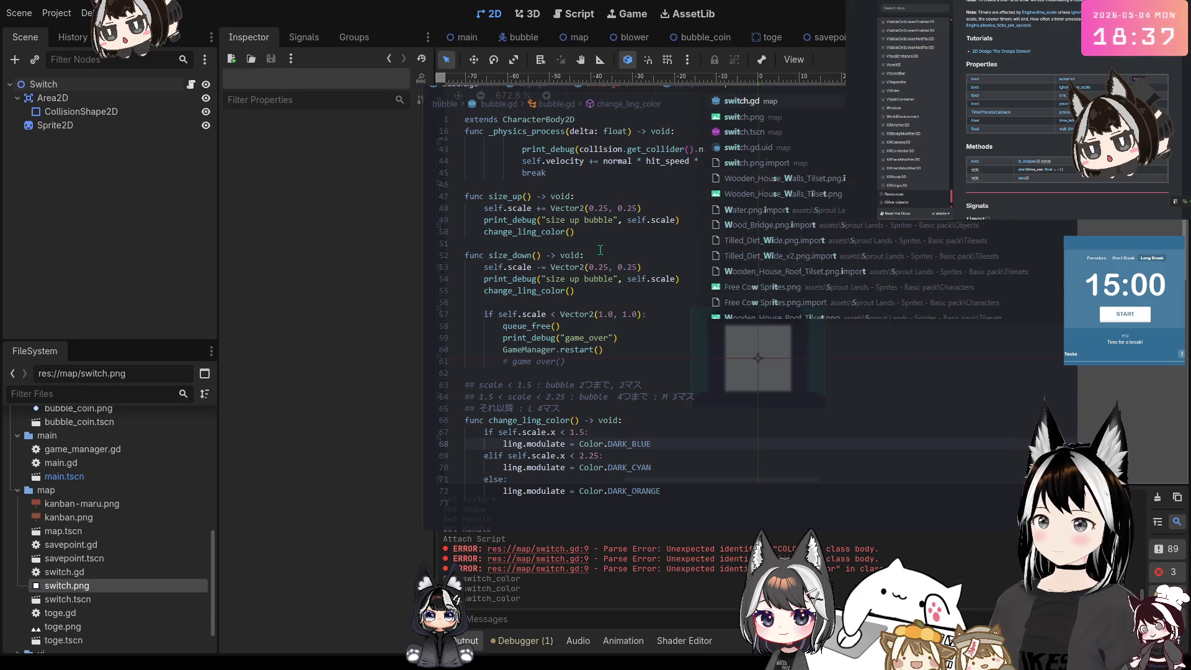
key(Return)
text(ling.modulate = Color.DARK_BLUE)
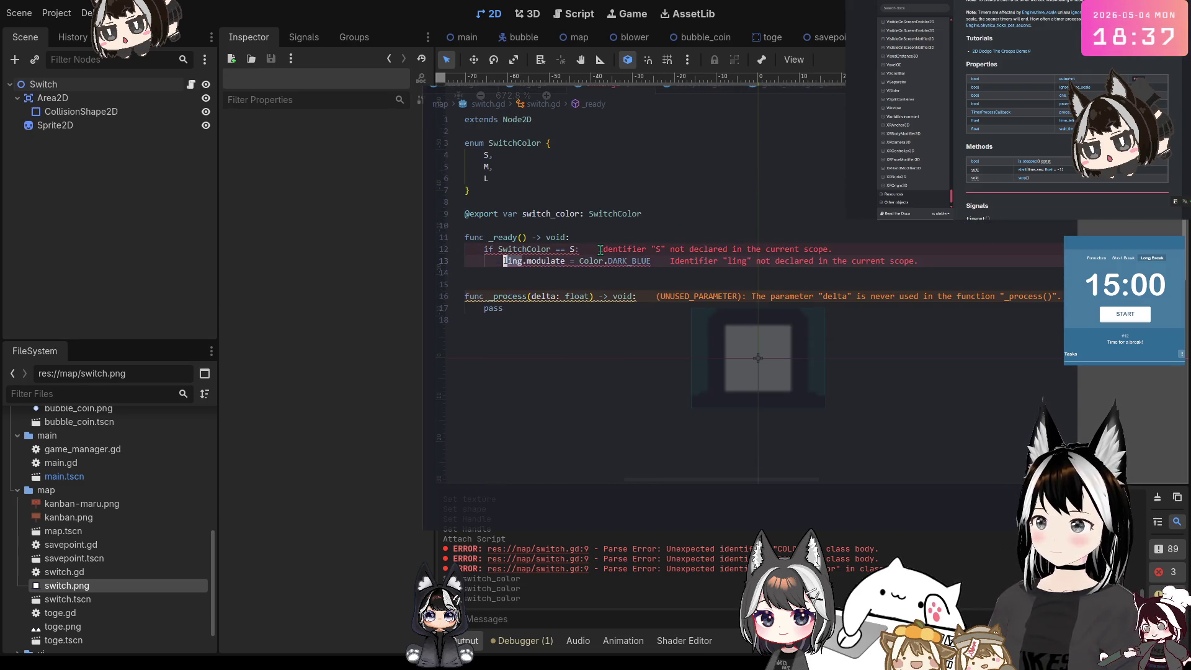
key(BackSpace)
key(BackSpace)
key(BackSpace)
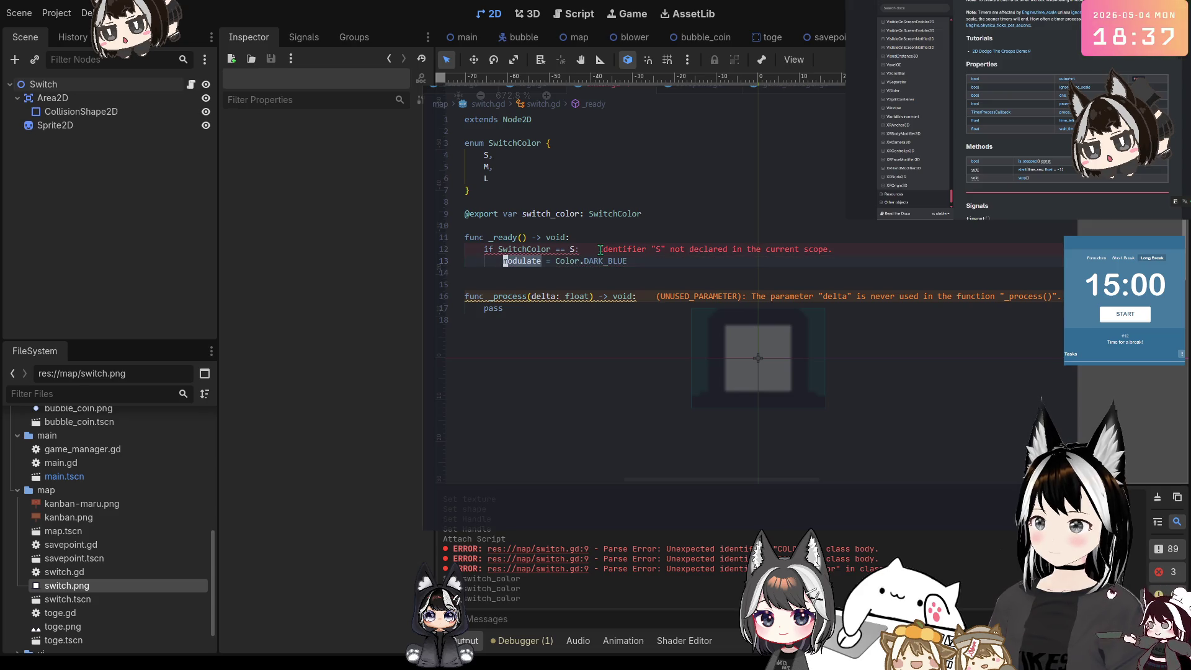
text(self.)
key(Escape)
- Rewrite the condition as 'if switch_color == SwitchColor.S:'
key(Up)
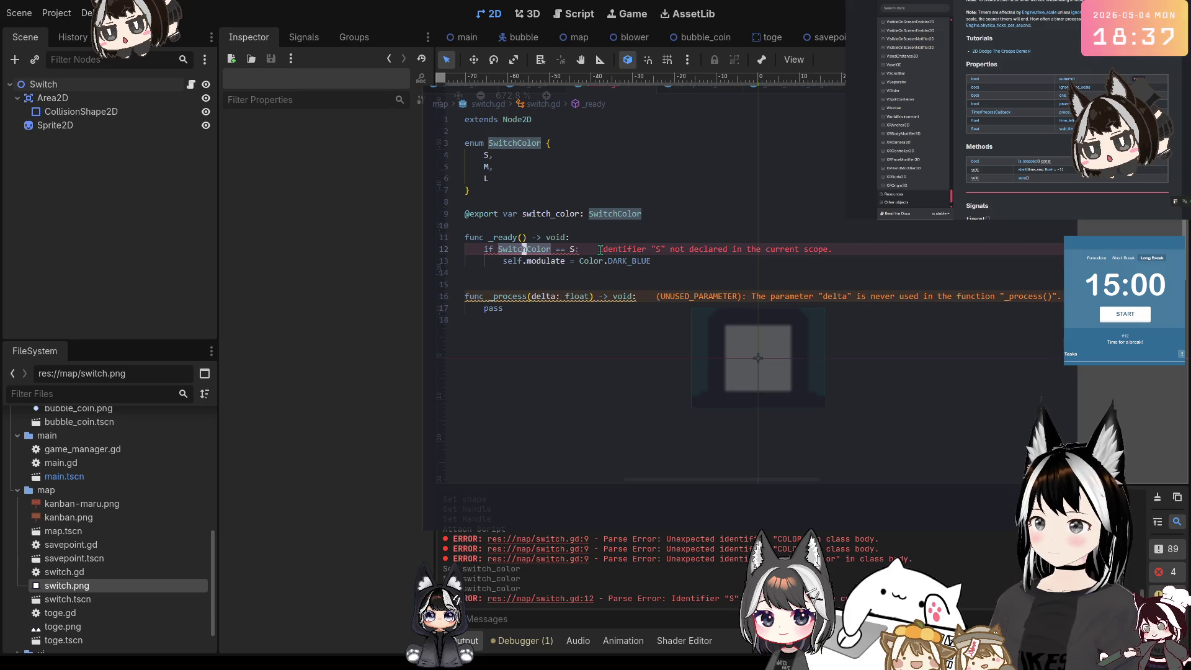
key(Right)
key(Right)
key(Right)
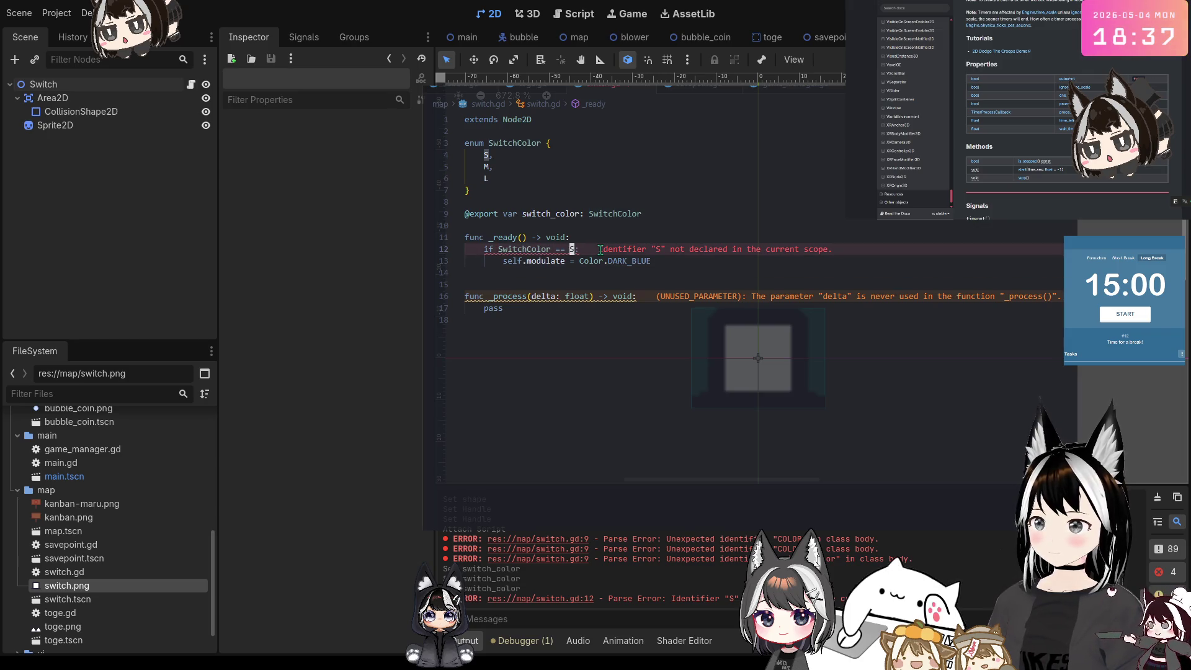
text(Swit)
key(Return)
text(.)
key(Escape)
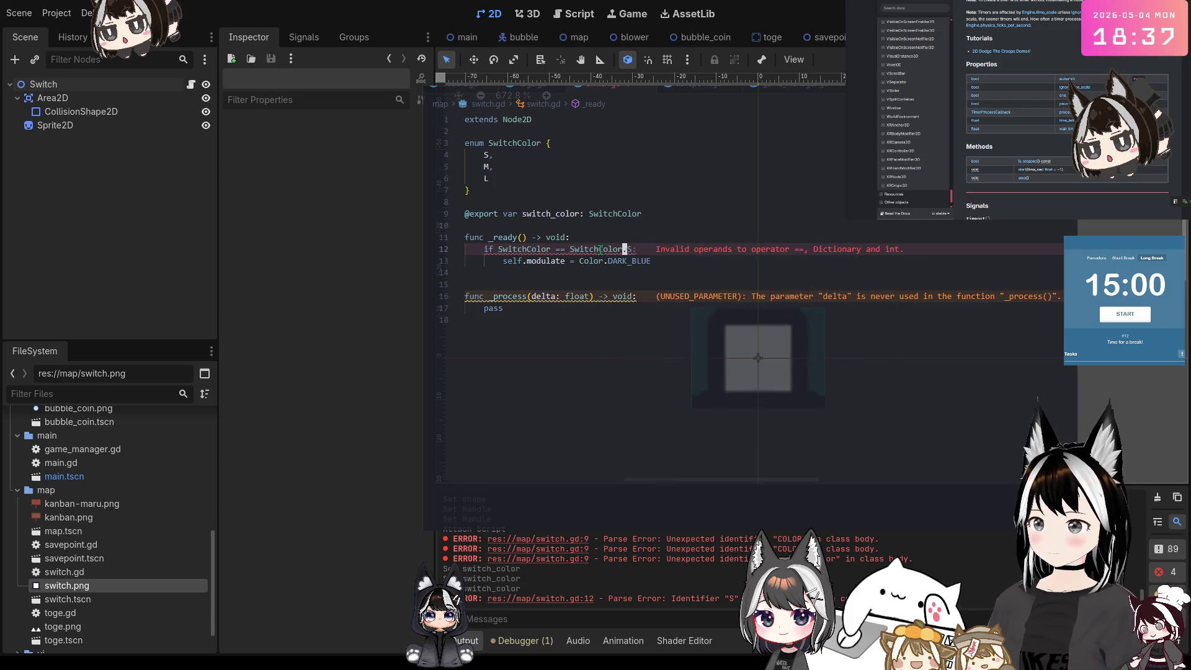
key(ctrl+Left)
key(ctrl+Left)
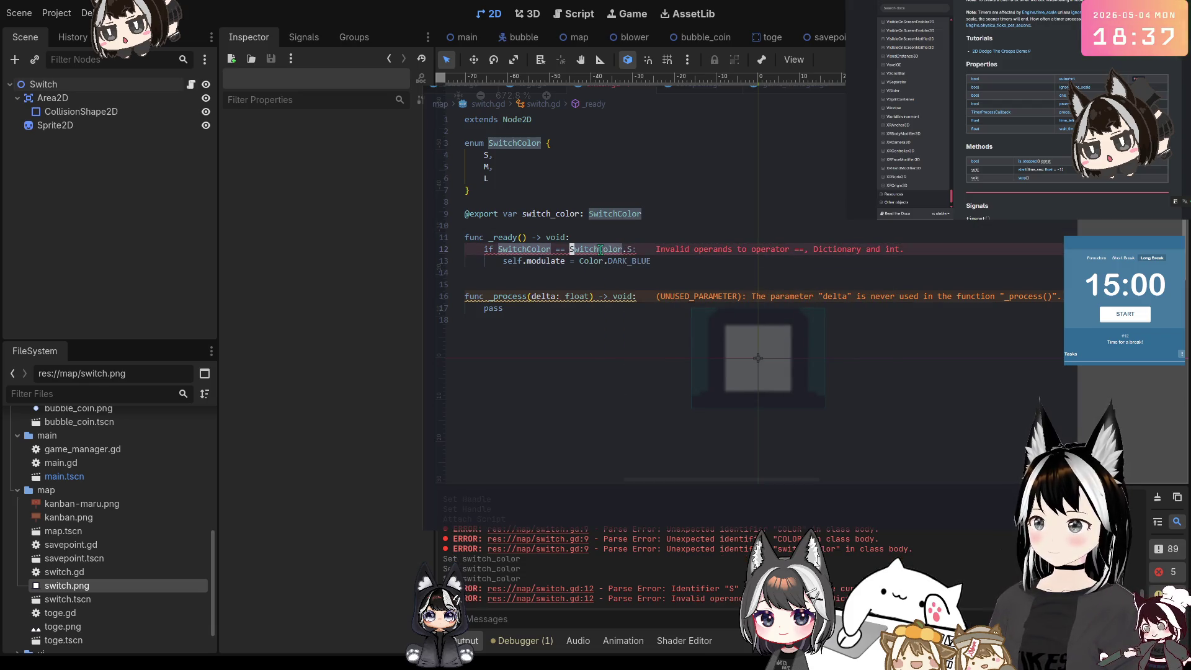
key(ctrl+Left)
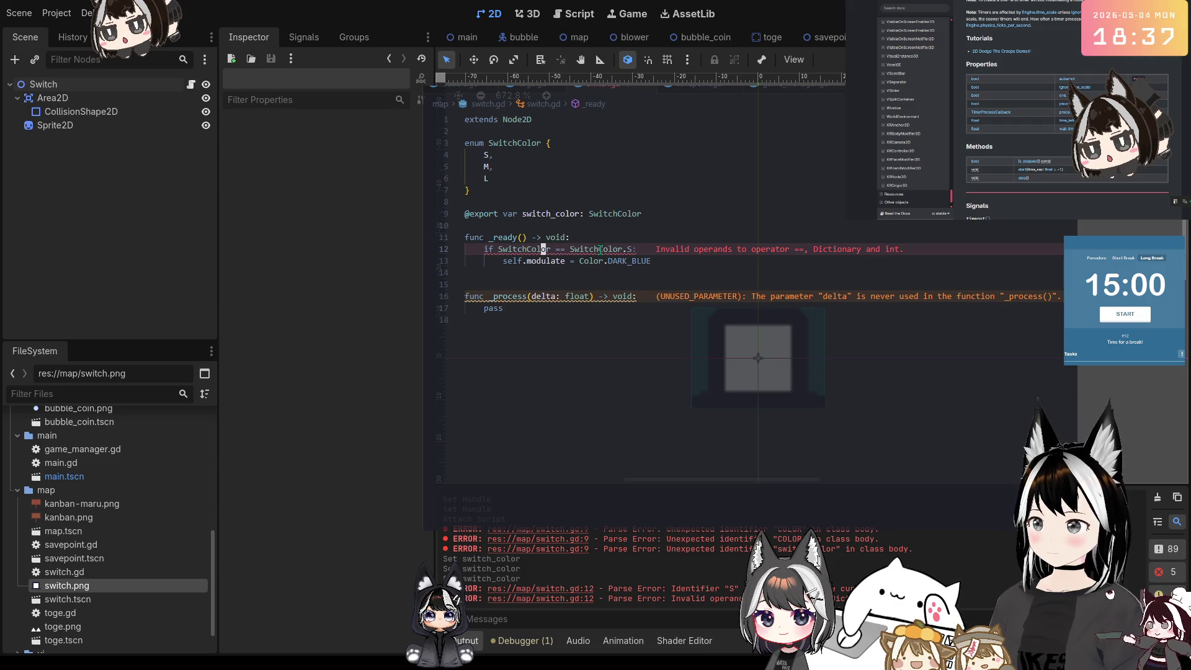
key(ctrl+BackSpace)
text(switch_)
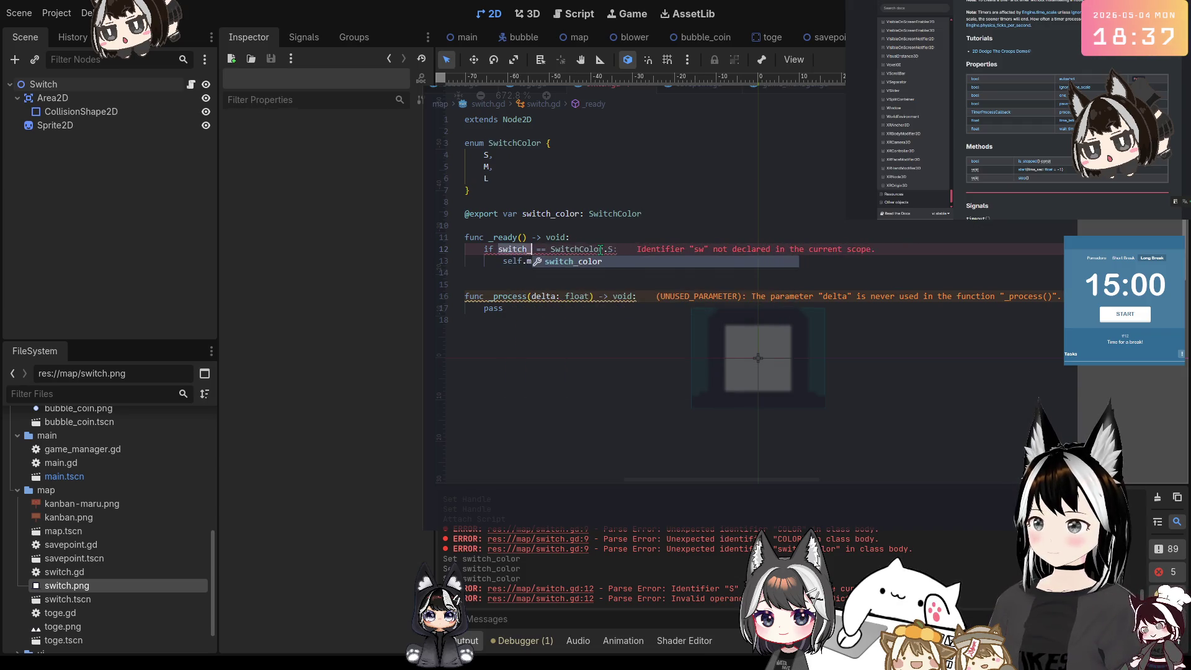
key(Return)
- Duplicate the check twice and change the copies to test SwitchColor.M and SwitchColor.L
key(Left)
key(shift+Home)
key(shift+Down)
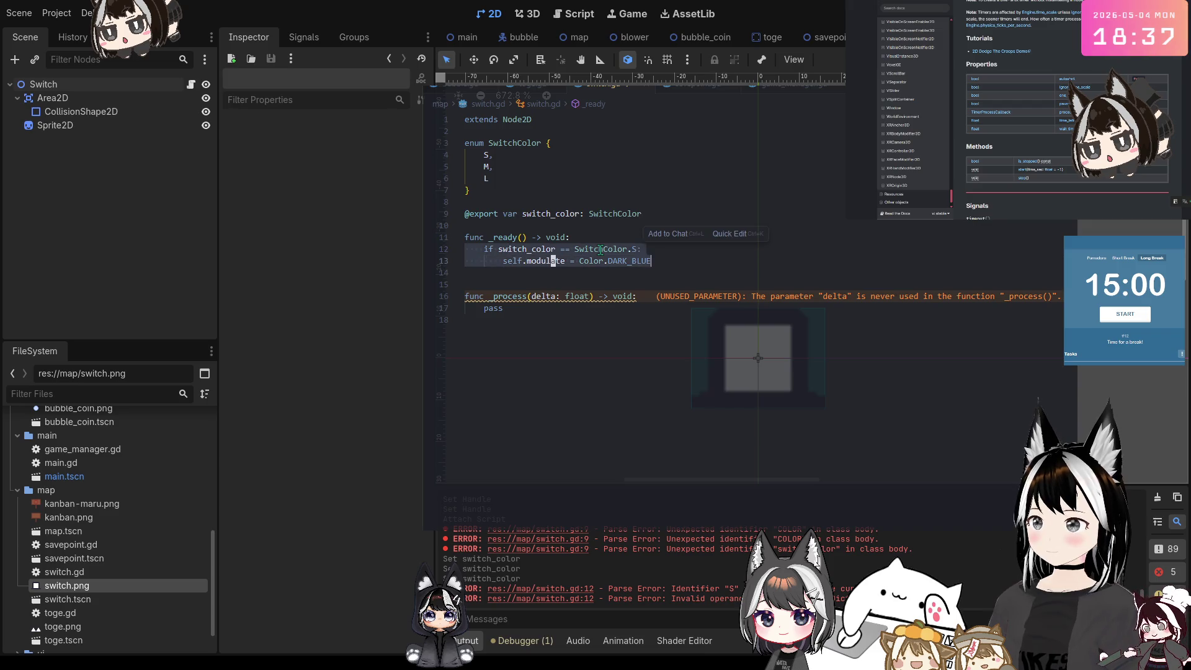
key(ctrl+c)
key(Right)
key(ctrl+v)
key(Delete)
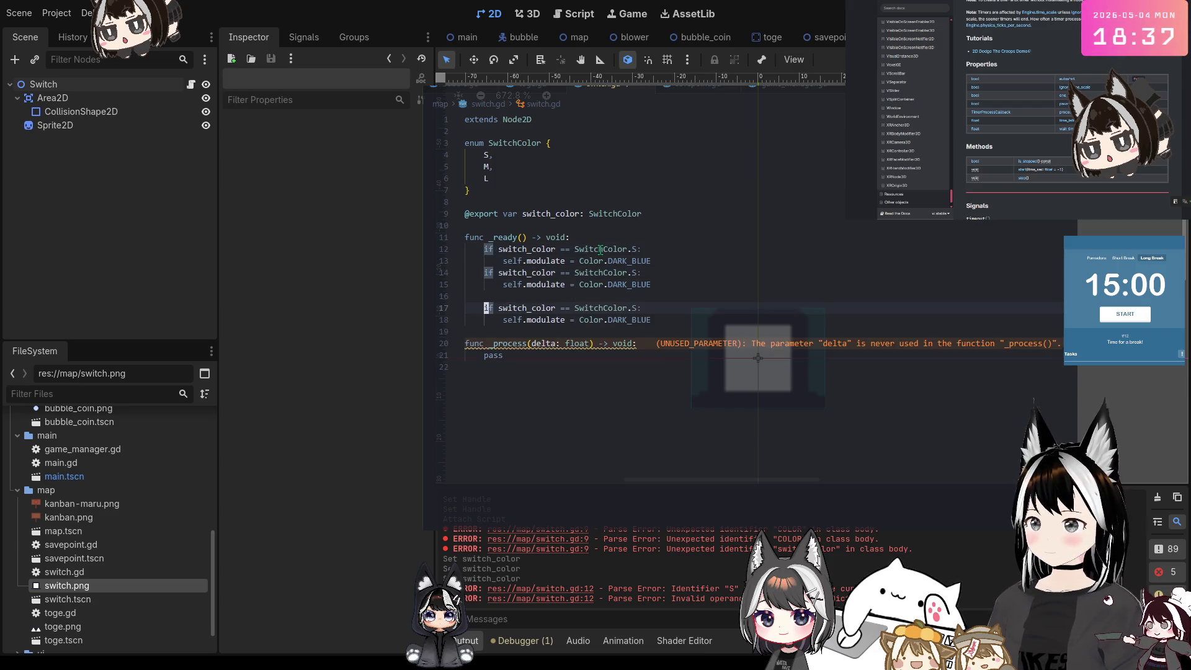
key(ctrl+v)
key(Up)
key(Up)
key(Up)
key(ctrl+Right)
key(ctrl+Right)
key(ctrl+Right)
key(ctrl+shift+Right)
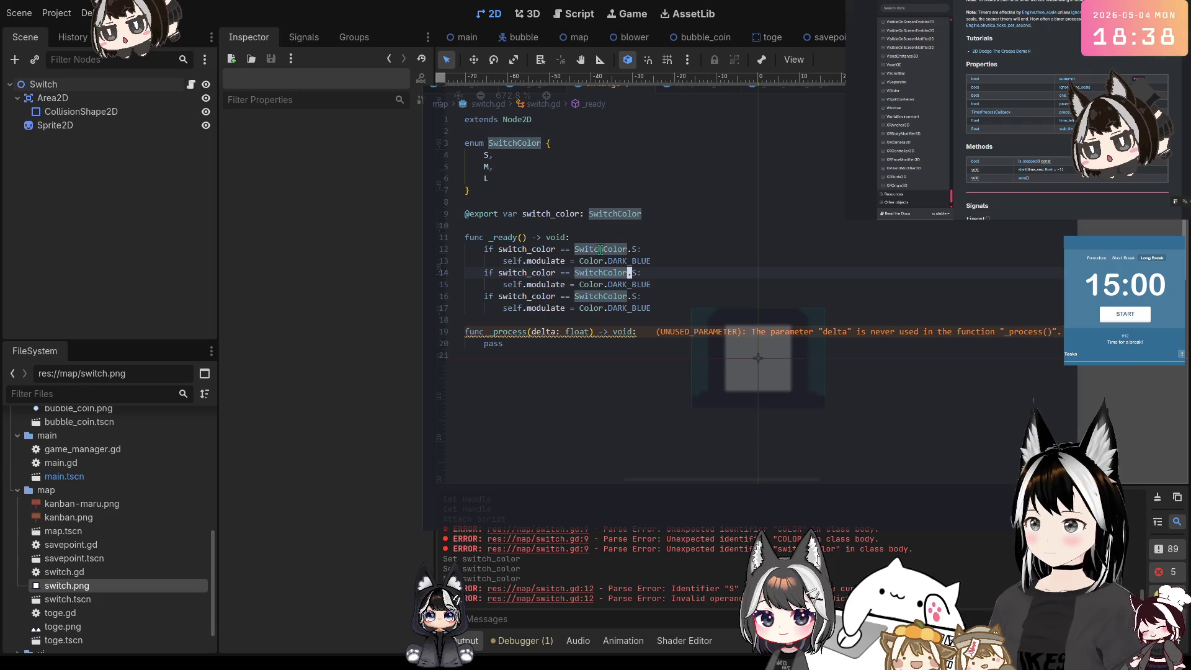
key(Right)
key(Right)
key(Delete)
text(M)
key(Down)
key(Down)
key(BackSpace)
text(L)
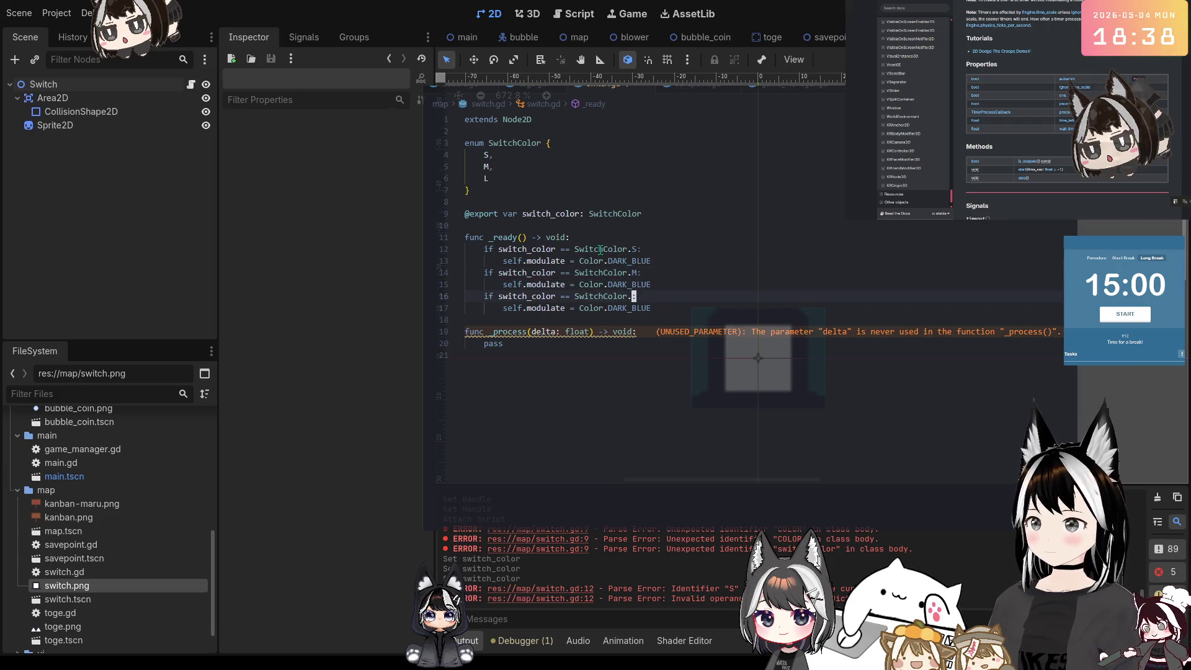
text(:)
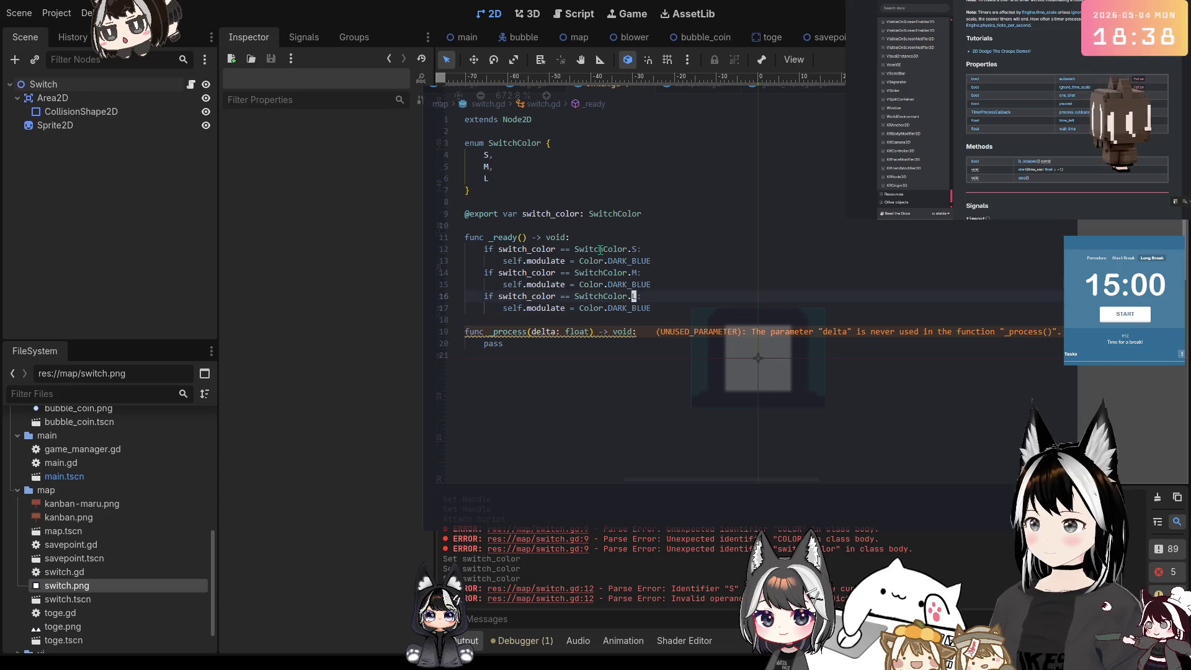
- Set the M branch colour to Color.DARK_CYAN and the L branch to Color.DARK_ORANGE
key(Up)
key(ctrl+space)
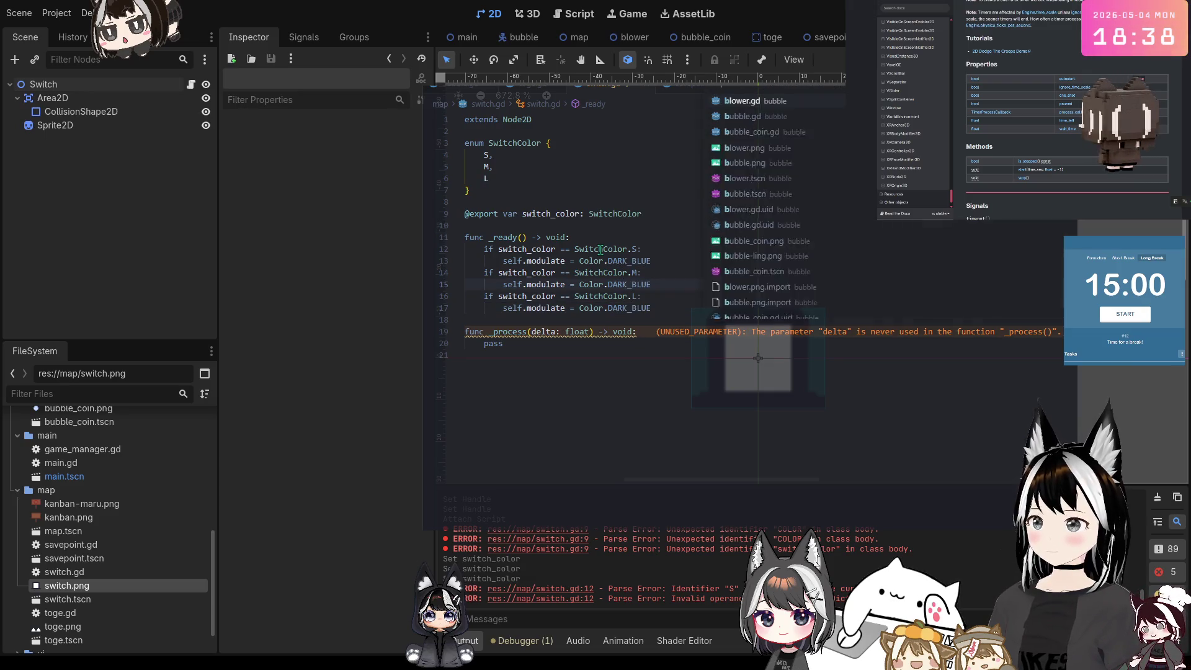
key(alt+Left)
key(Down)
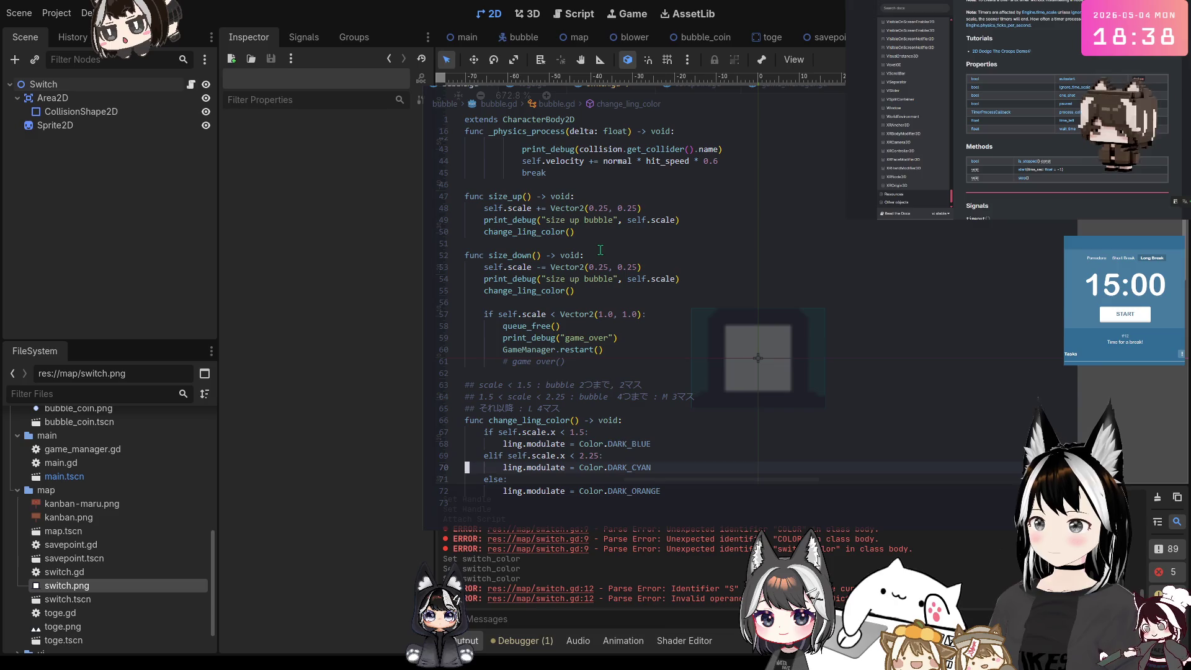
key(ctrl+Tab)
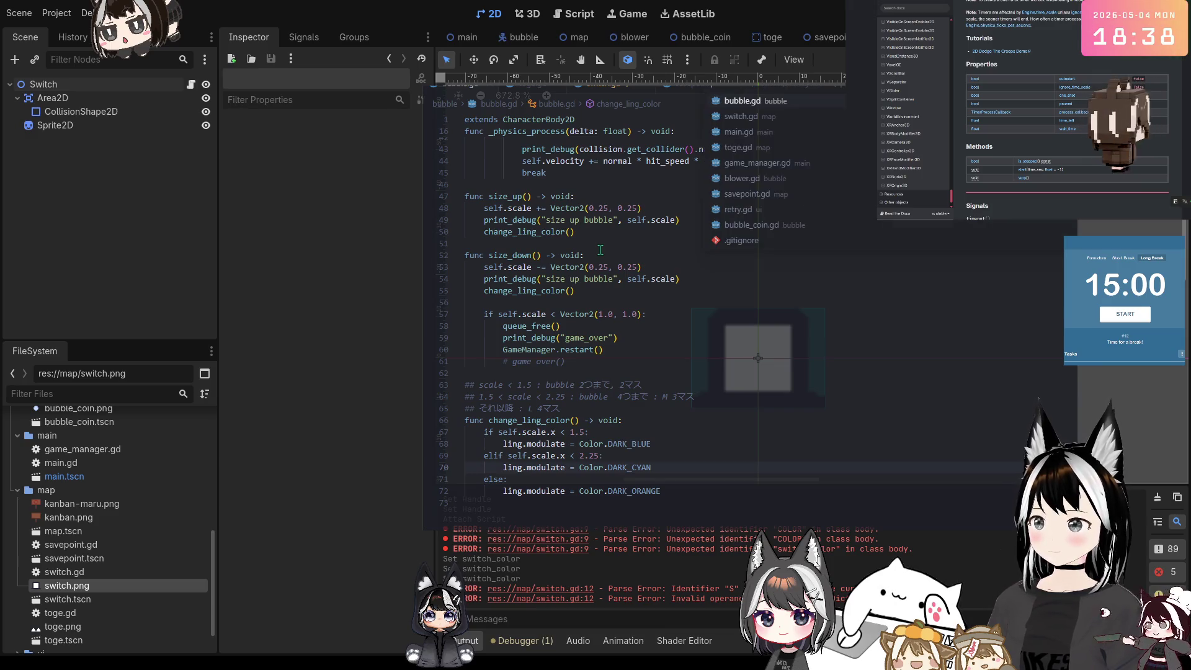
key(ctrl+Tab)
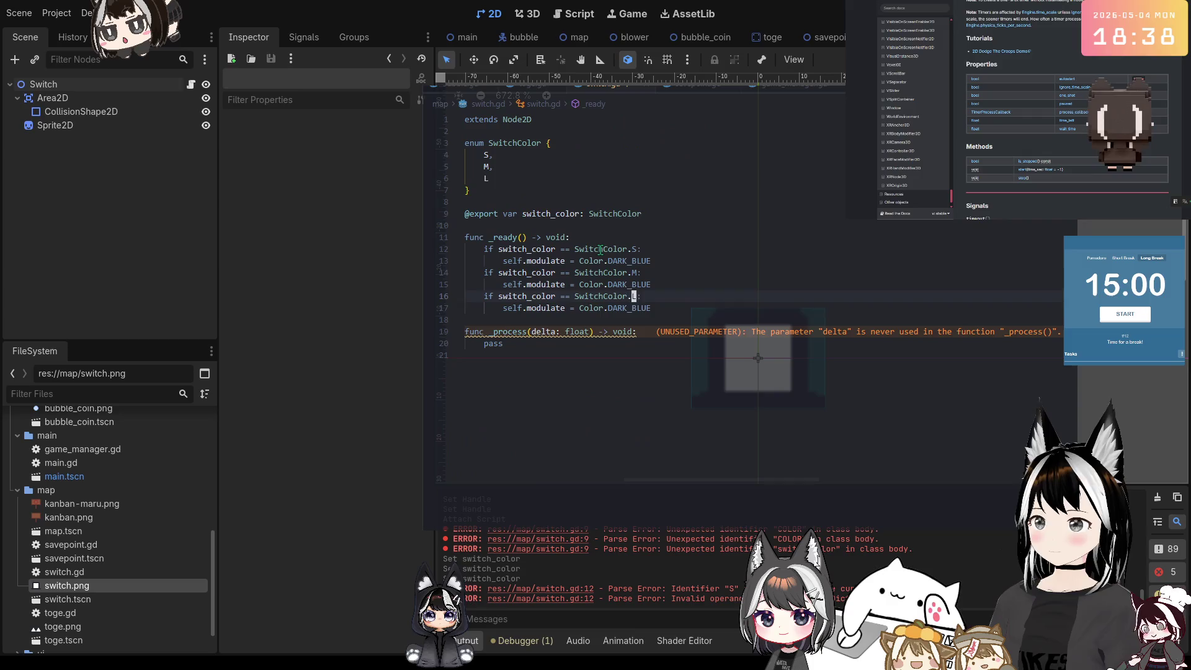
key(Up)
key(End)
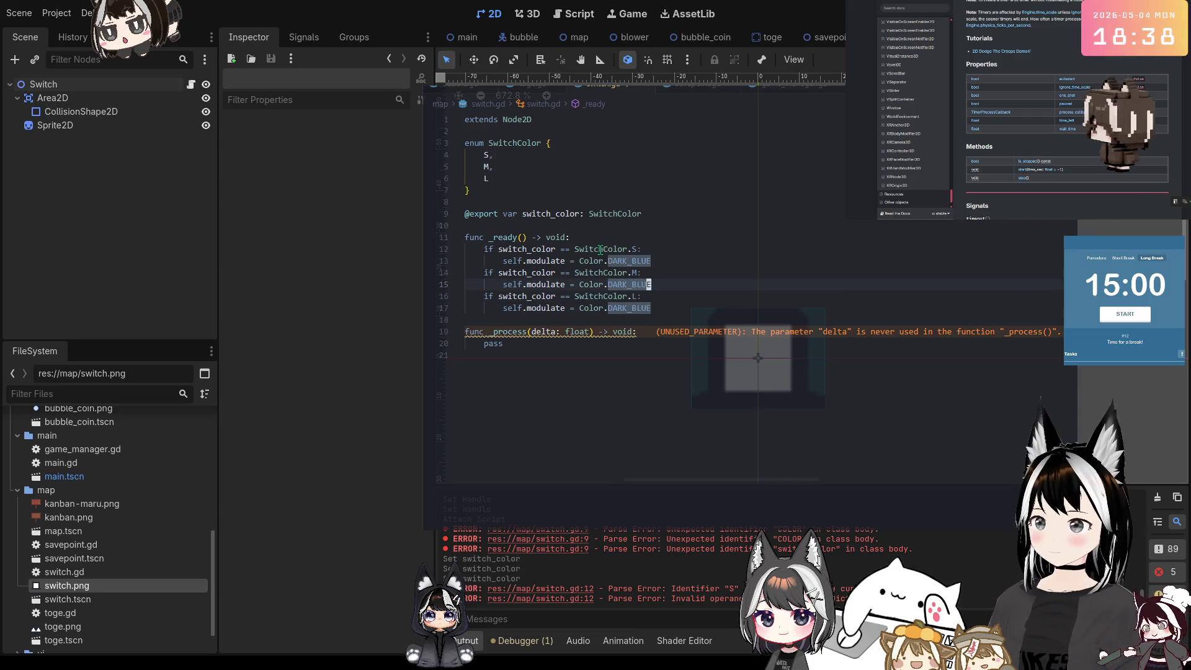
key(shift+Home)
key(BackSpace)
key(ctrl+z)
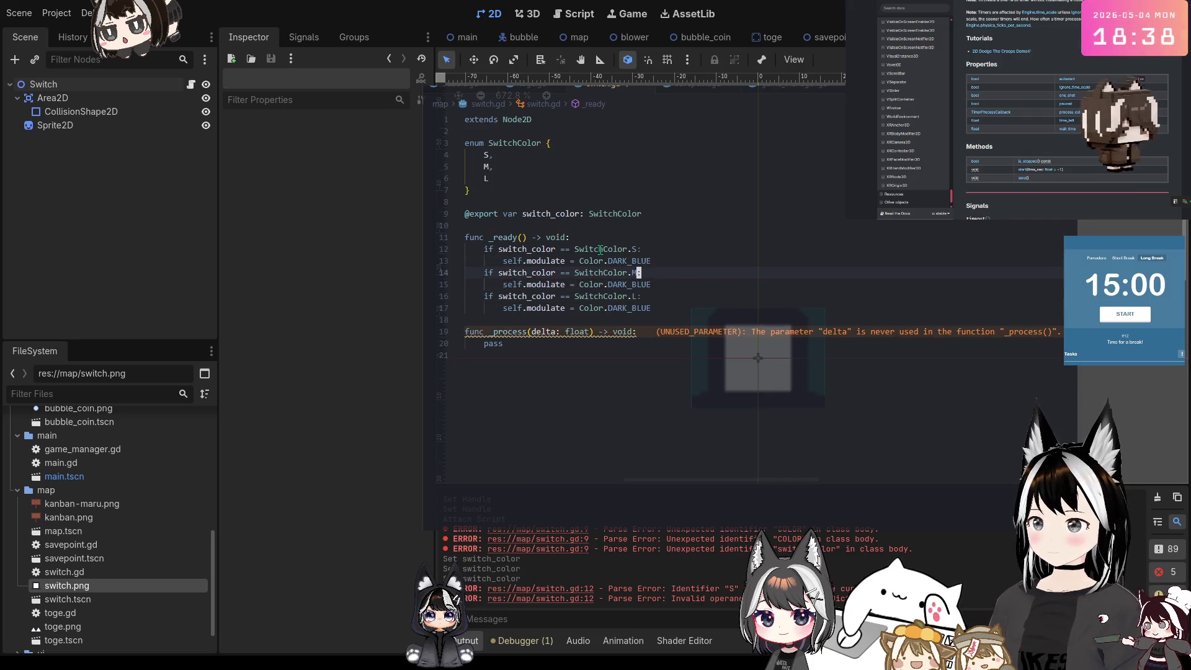
text(CY)
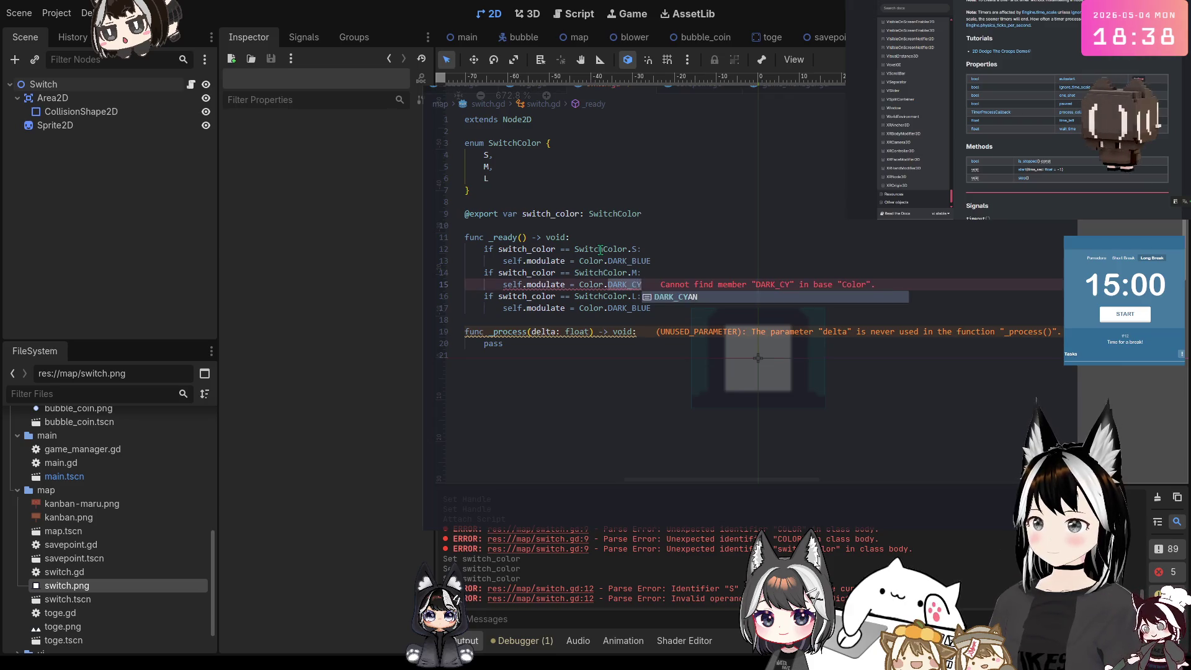
key(Return)
key(Down)
key(Down)
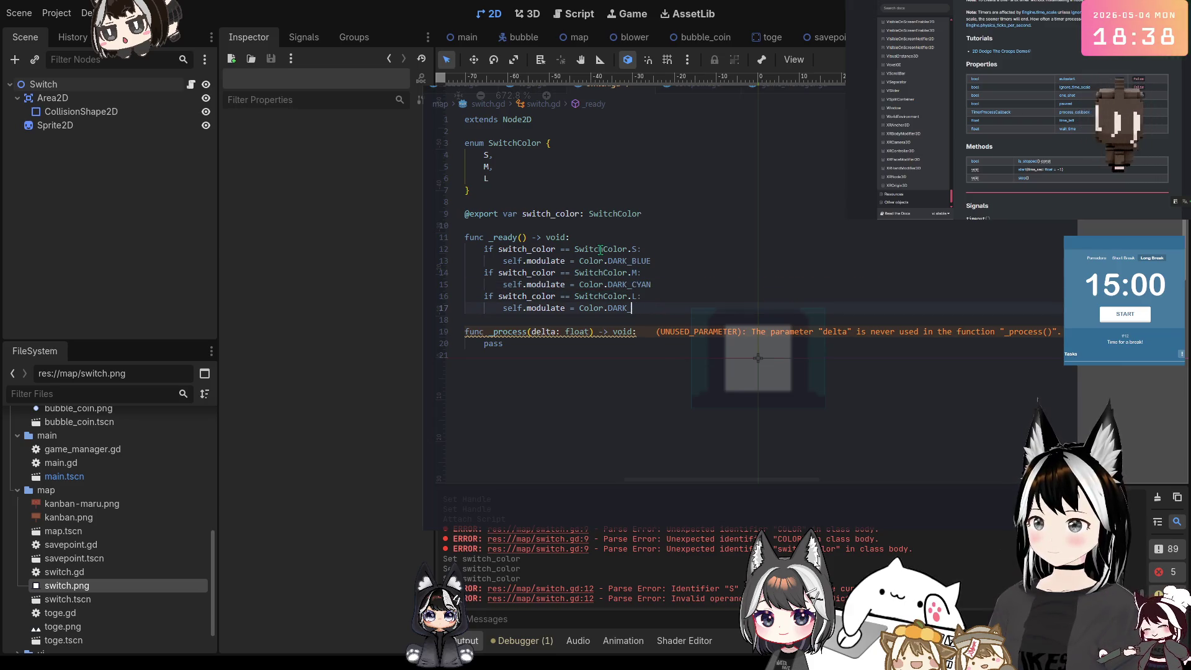
text(OR)
key(Return)
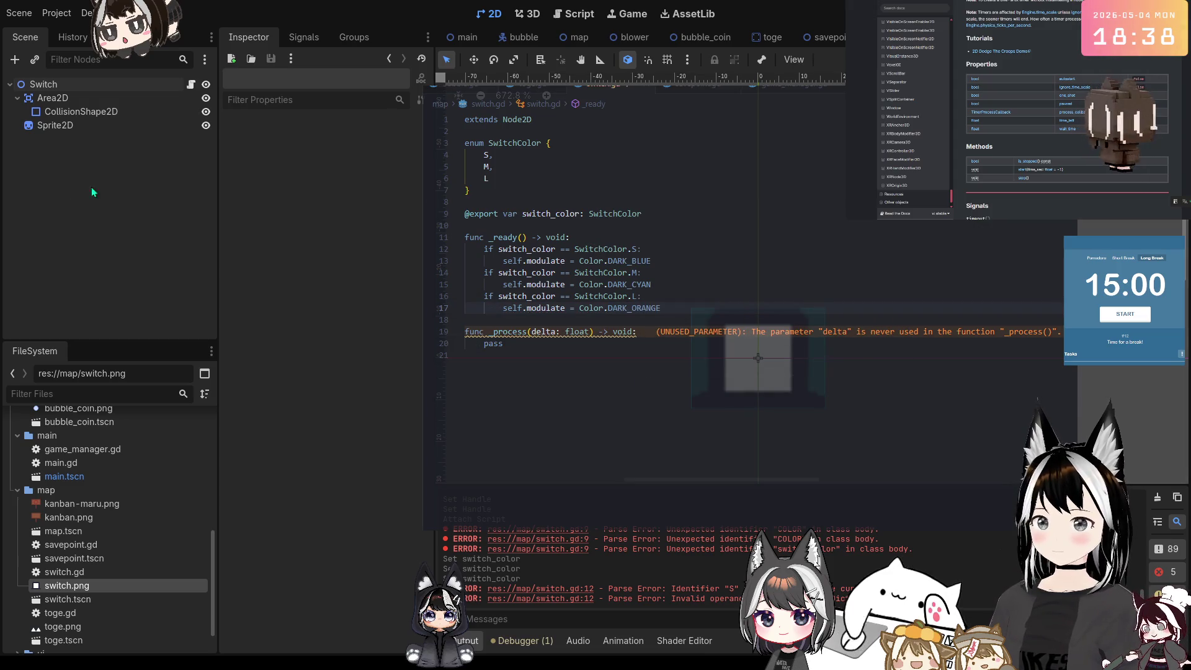
- Set the Switch node's Switch Color to M and test-run the game
click(62, 84)
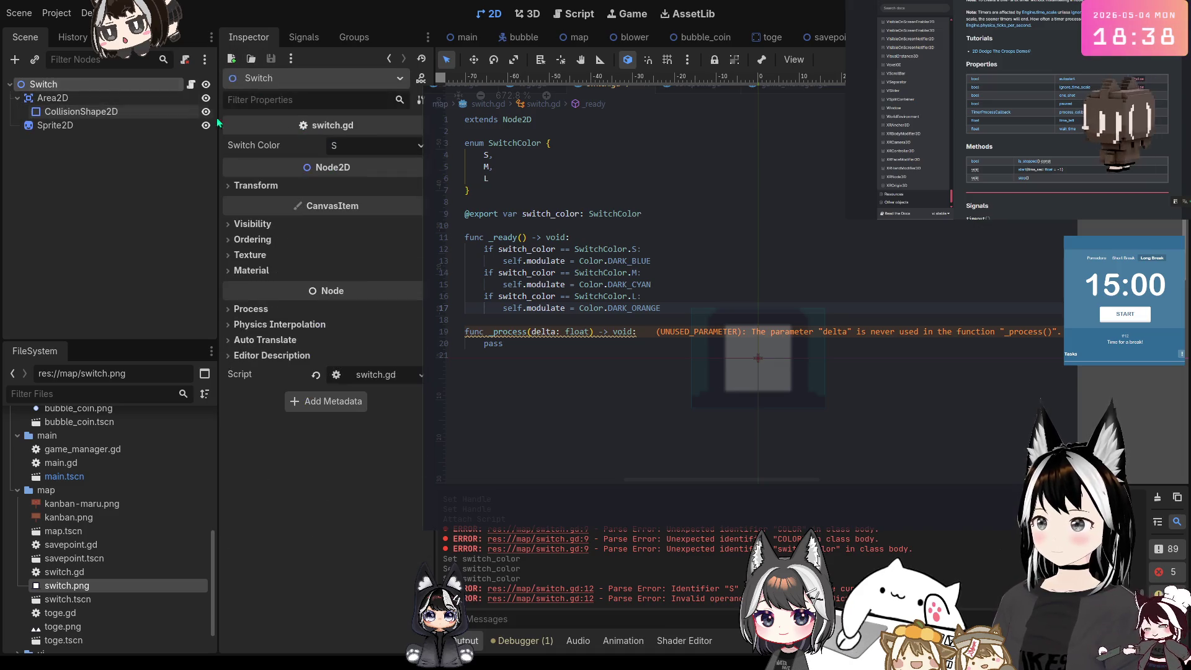
click(372, 145)
click(364, 188)
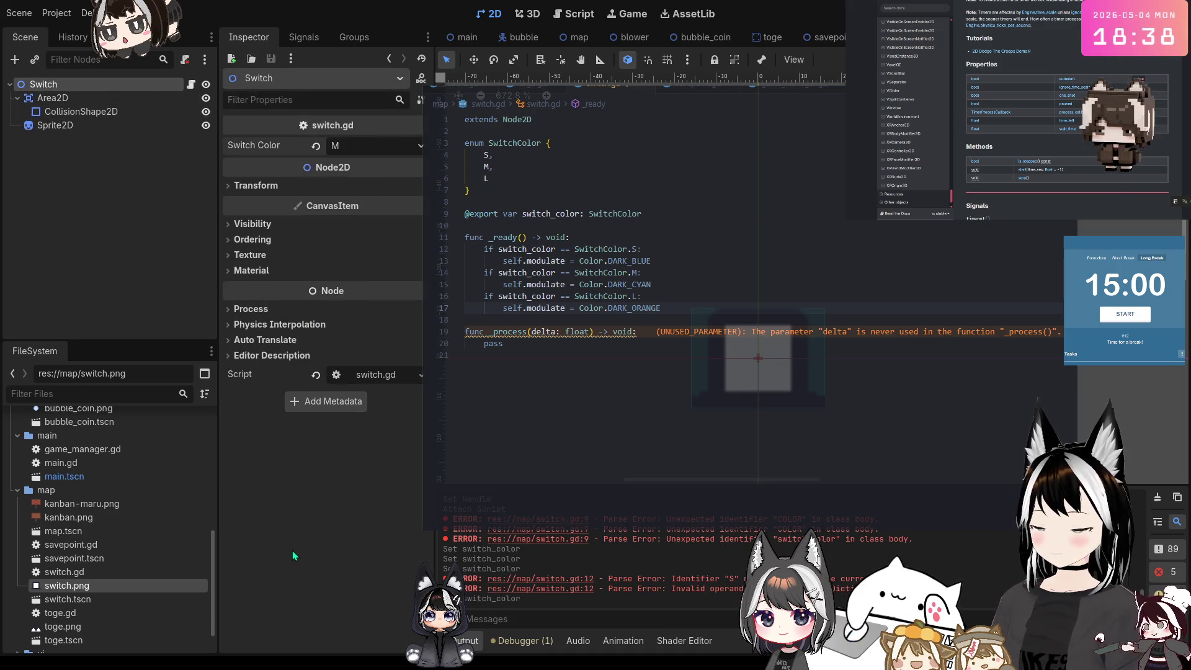
key(F5)
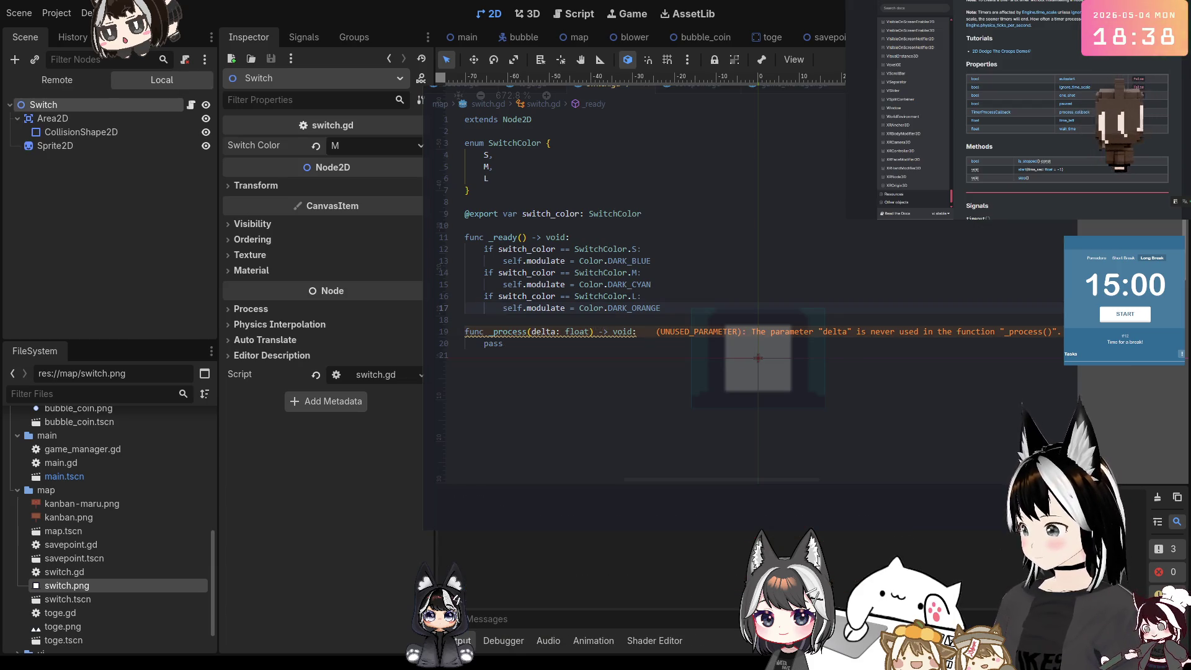
key(F8)
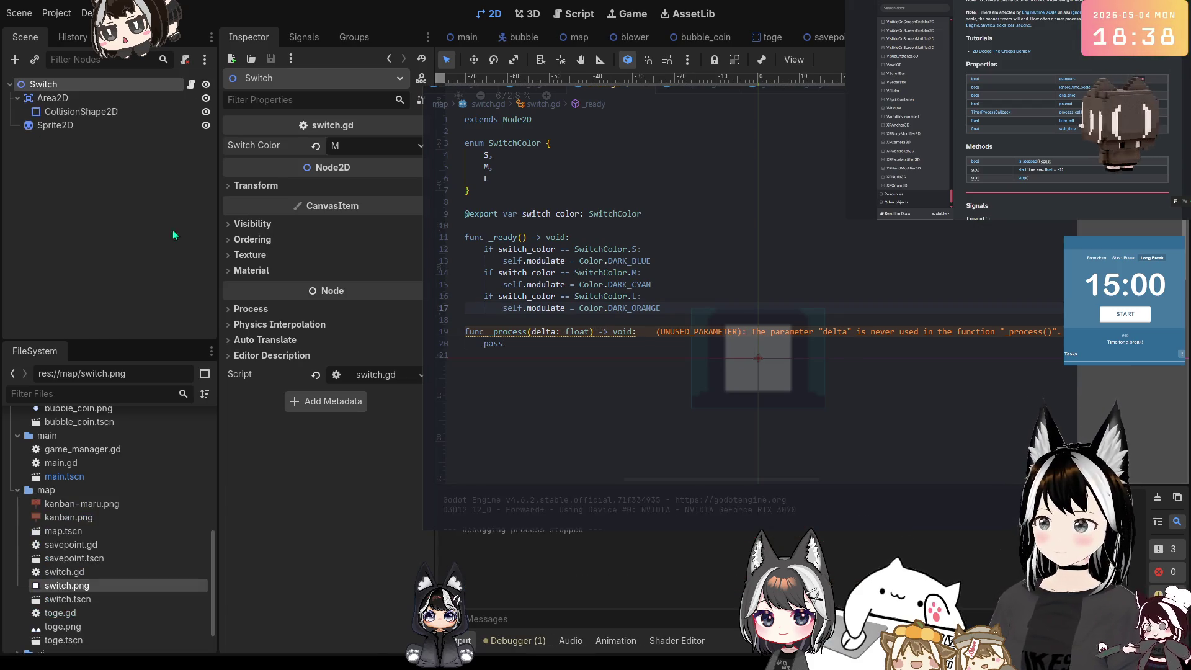
- Change the Switch Color to L, test-run again, then select DARK_ORANGE in switch.gd
click(357, 149)
click(366, 199)
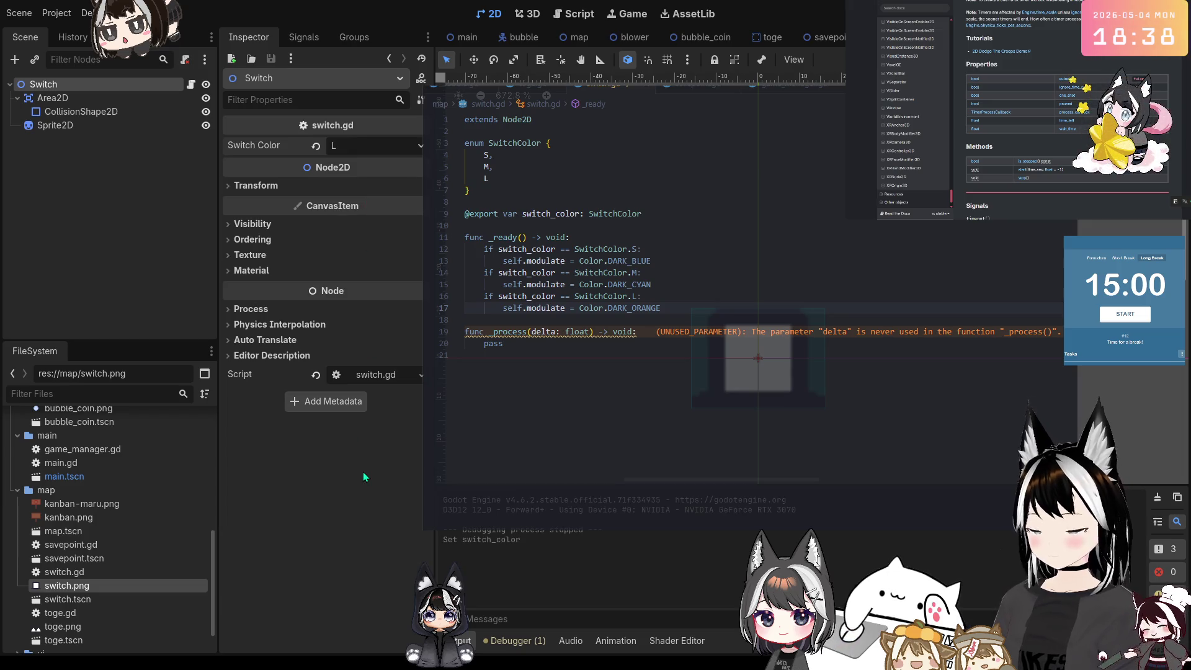
key(F5)
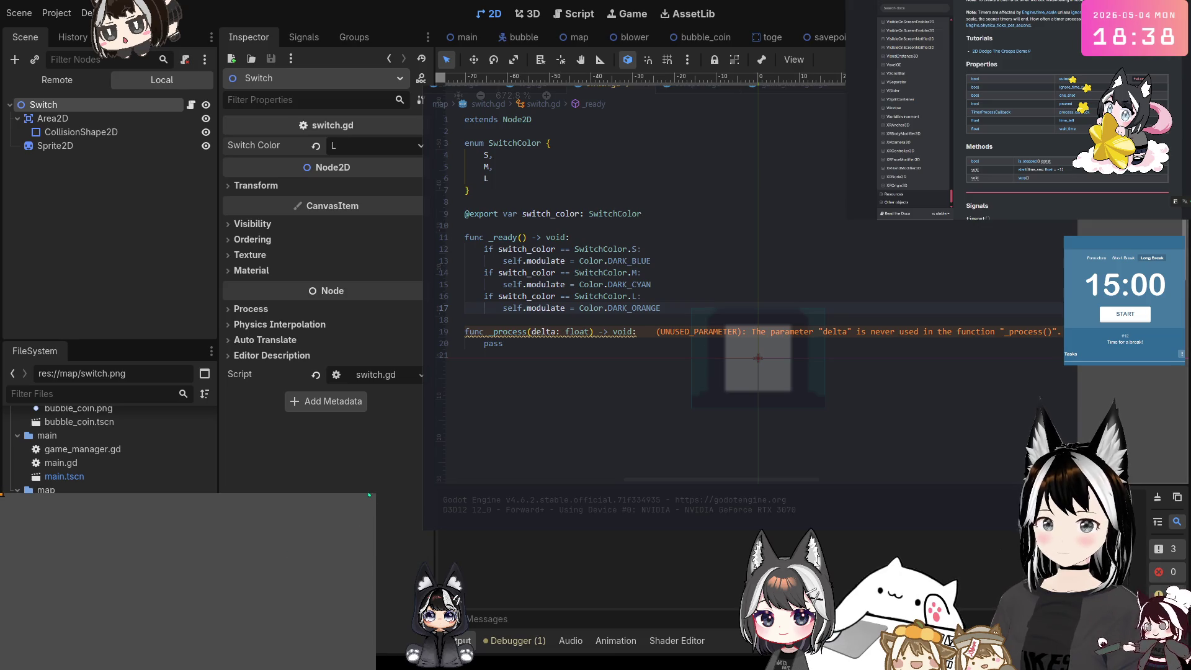
key(F8)
click(107, 207)
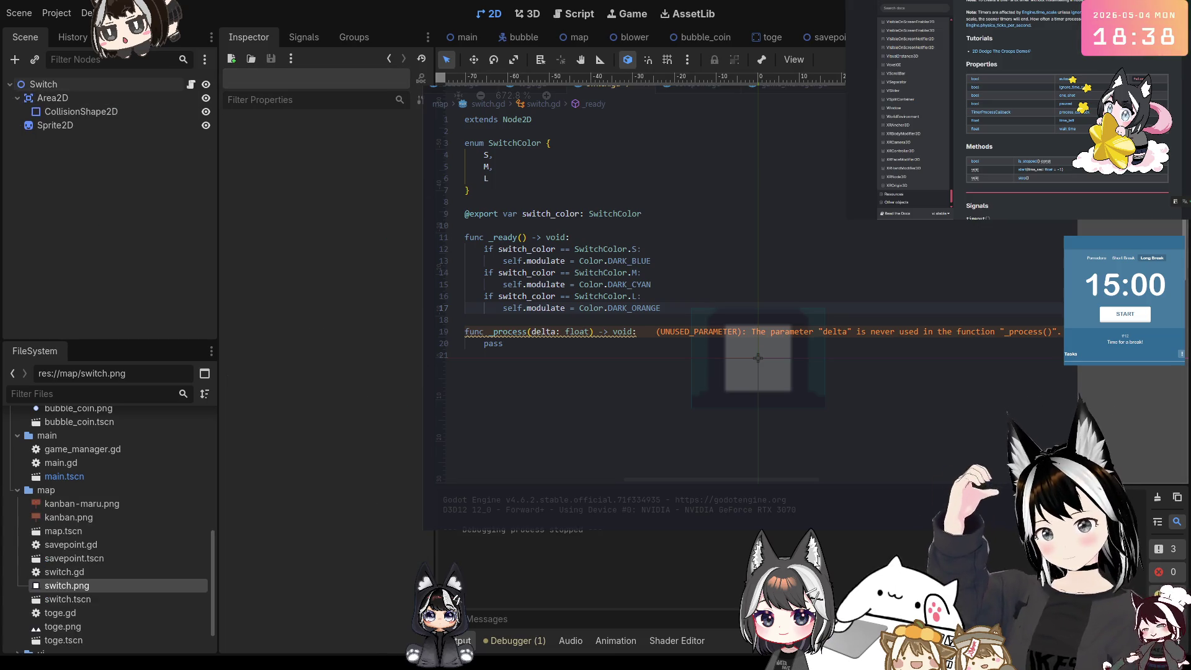
double_click(634, 308)
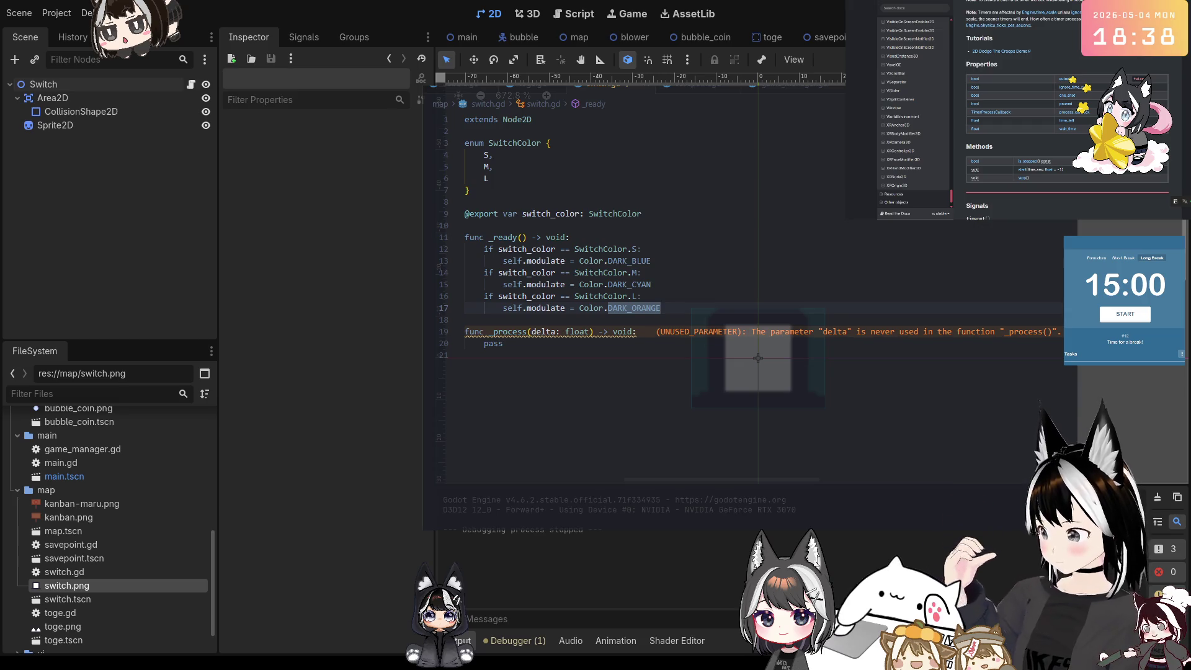
- Delete the unused _process function from switch.gd
click(706, 372)
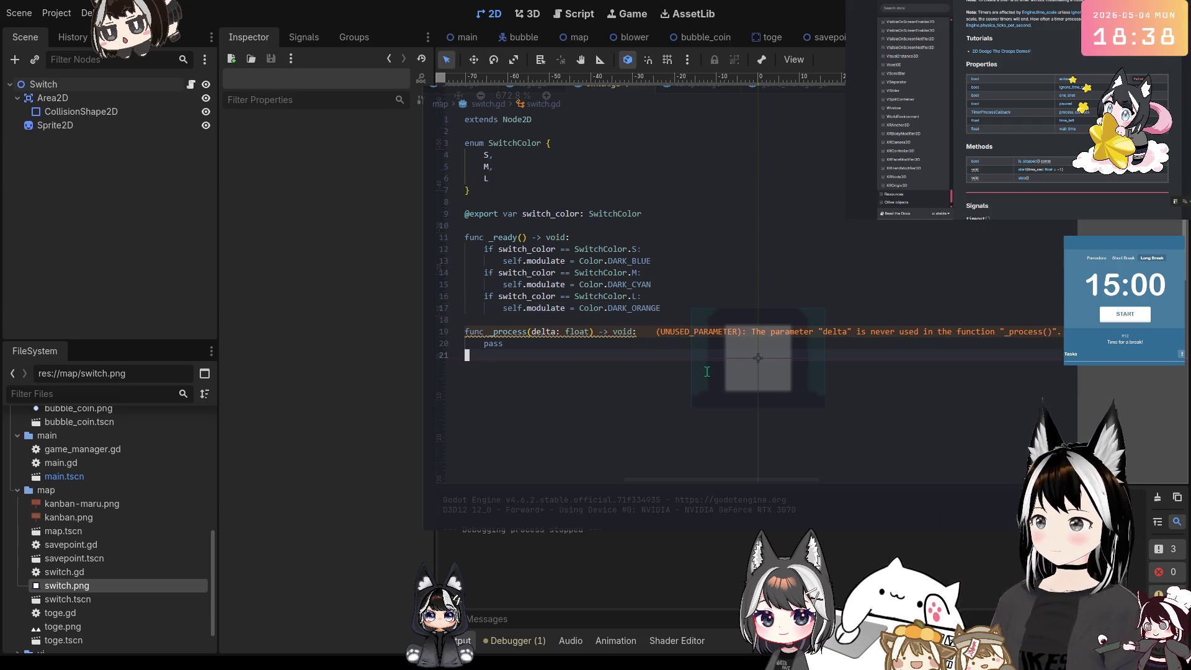
key(Up)
key(shift+Up)
key(BackSpace)
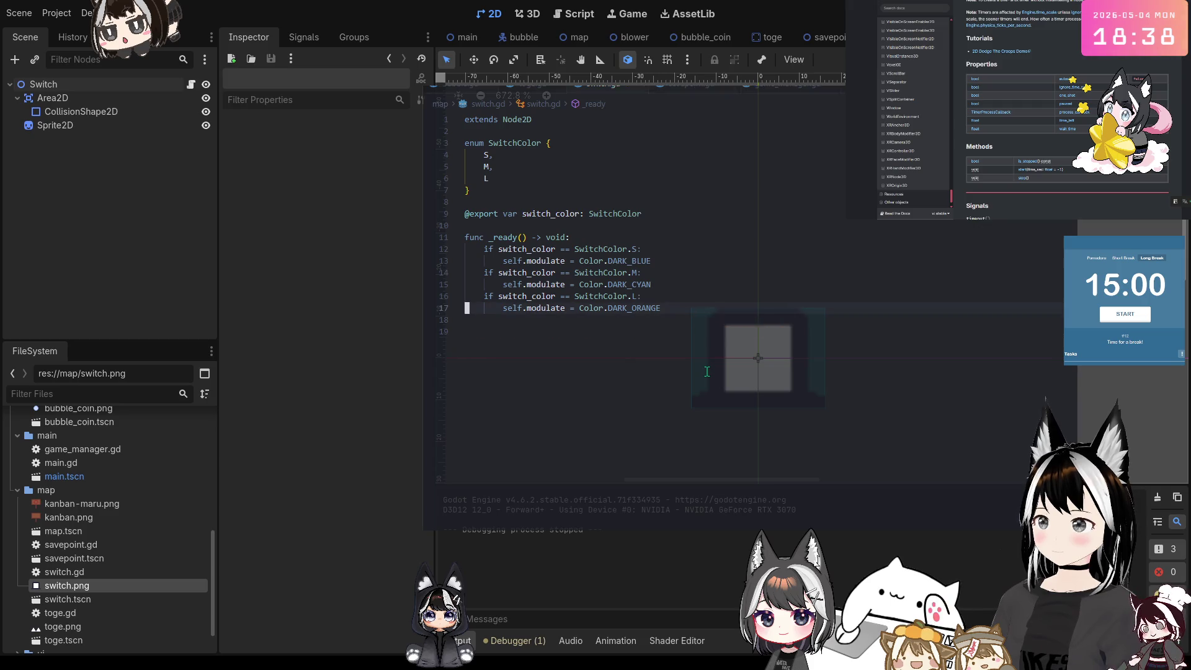
key(Up)
key(Up)
key(Up)
key(End)
key(Return)
key(Return)
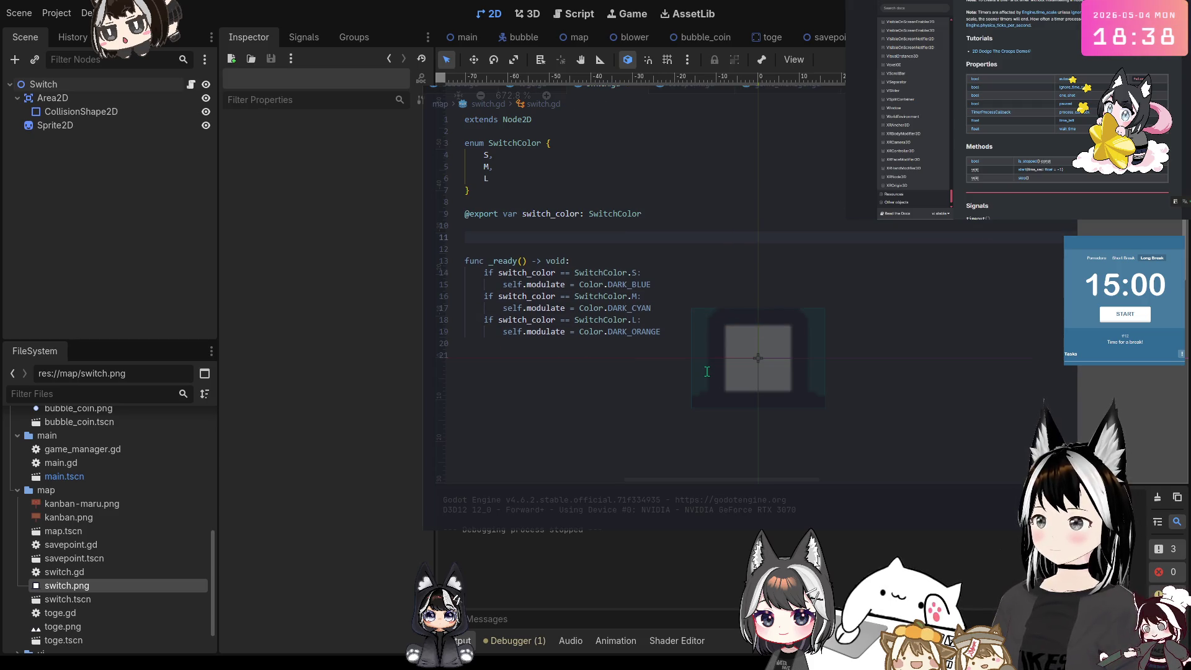
text(onready var )
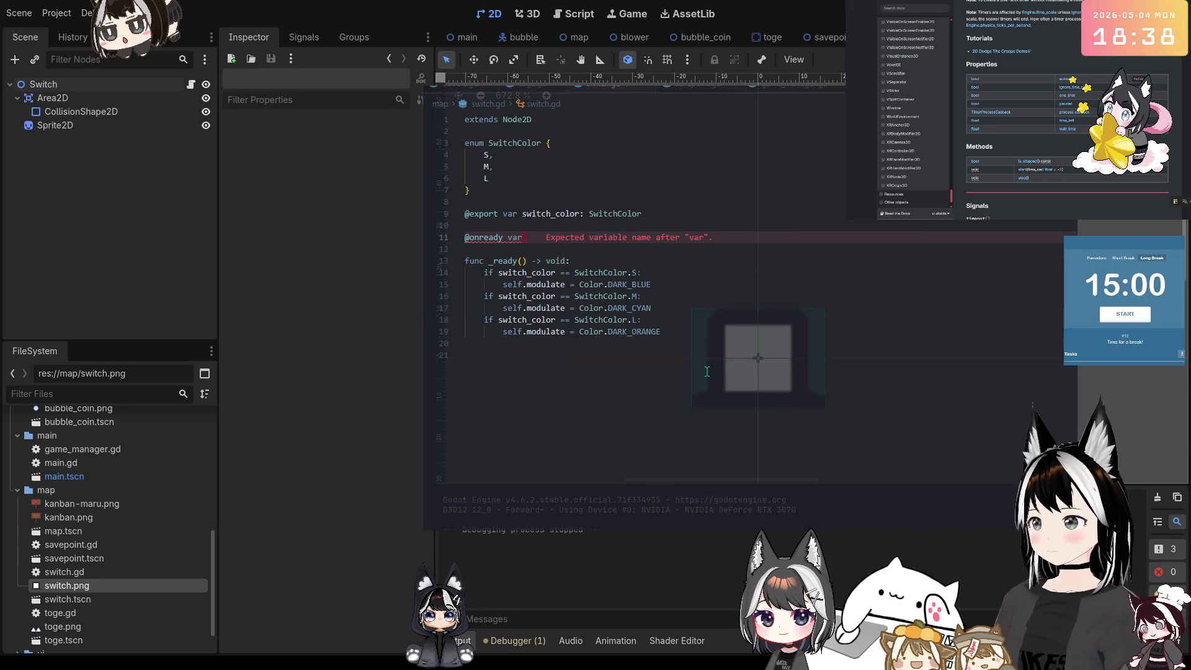
text(area)
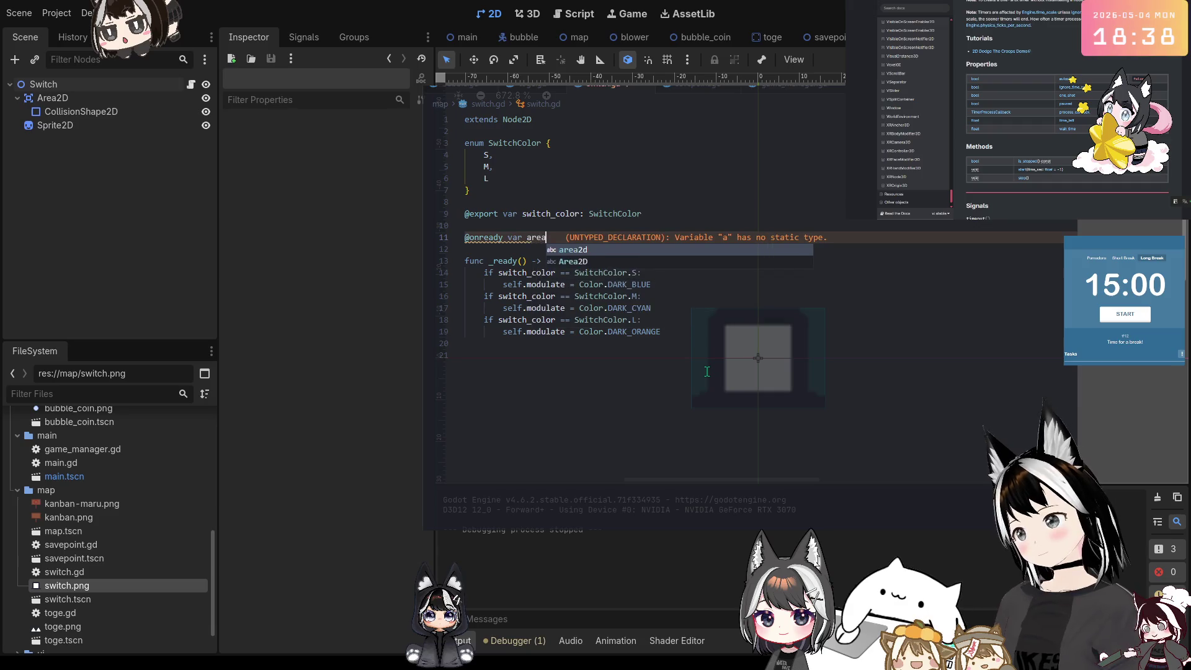
text(2d :=)
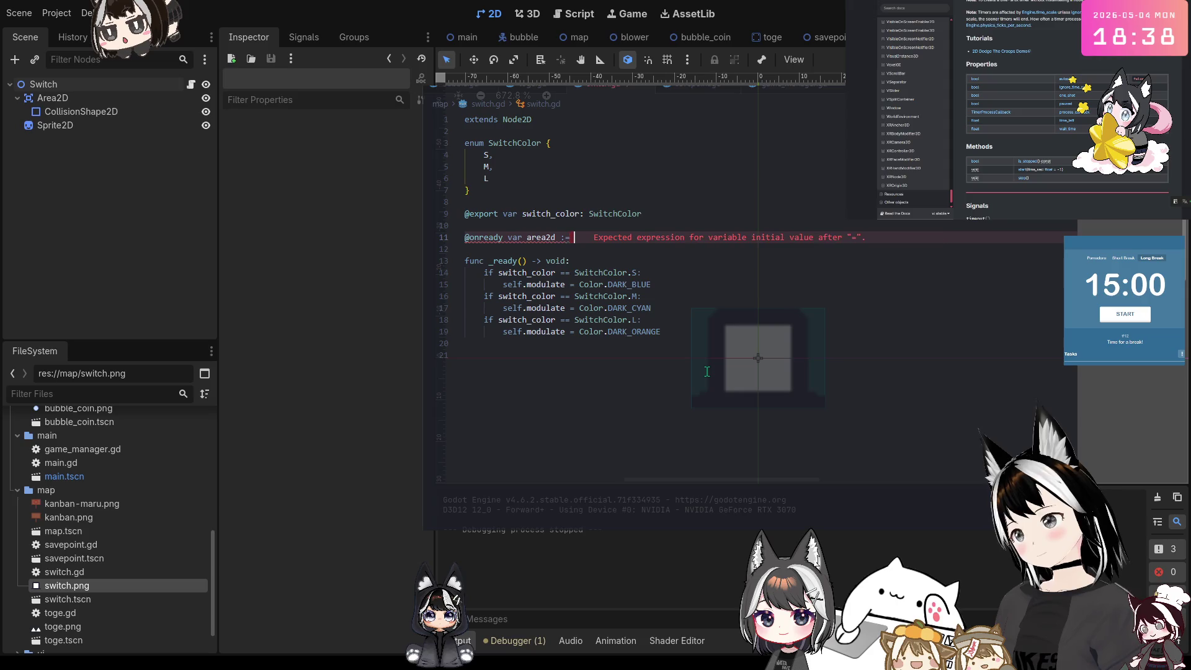
text( #)
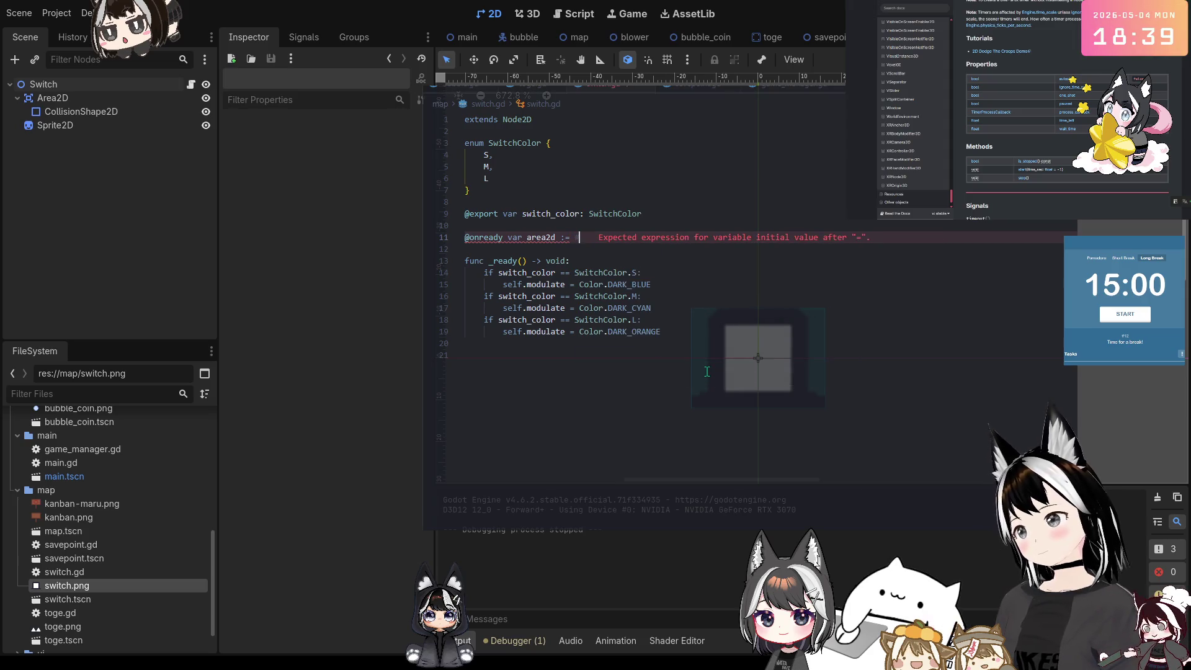
key(BackSpace)
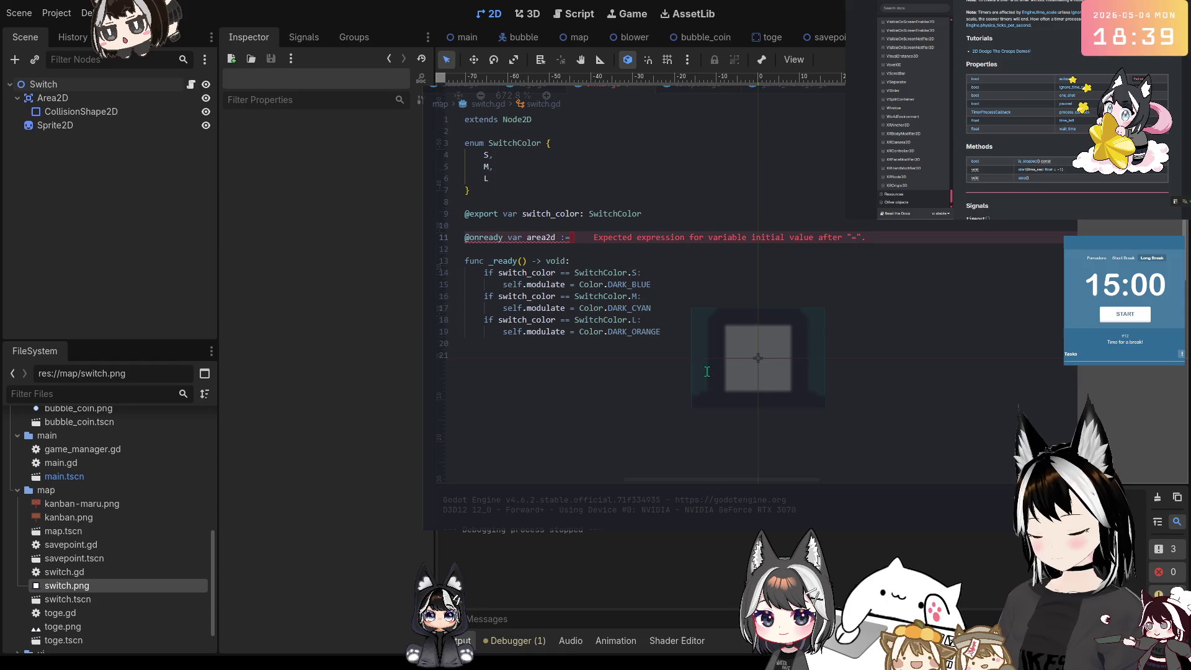
text($)
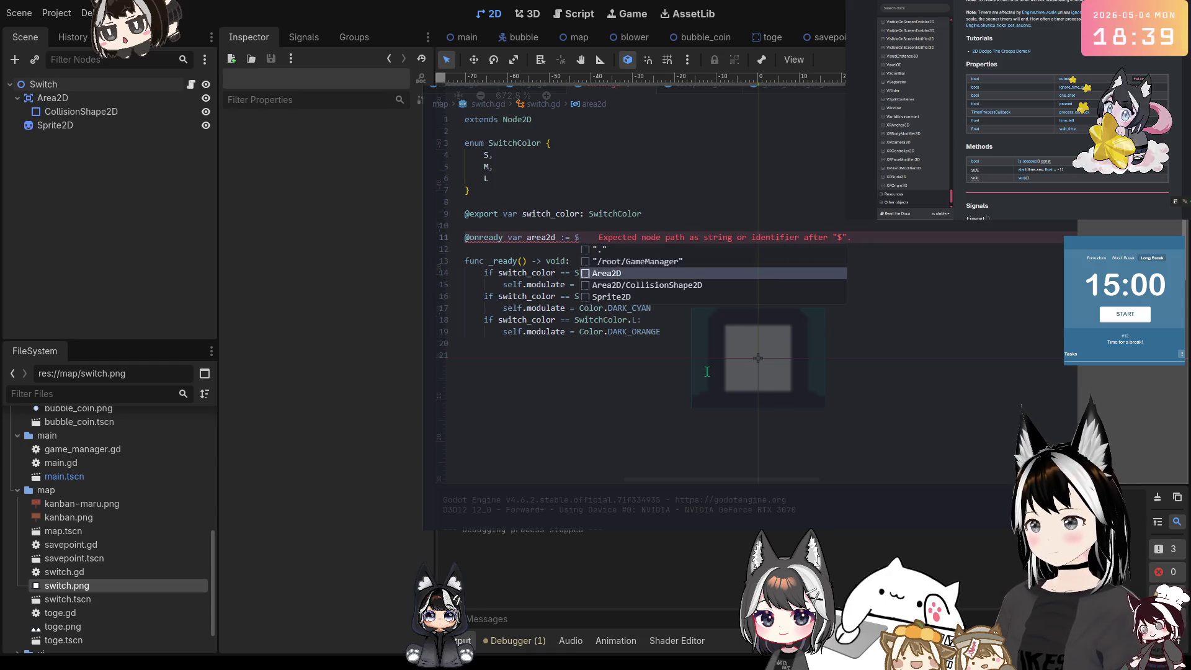
key(Return)
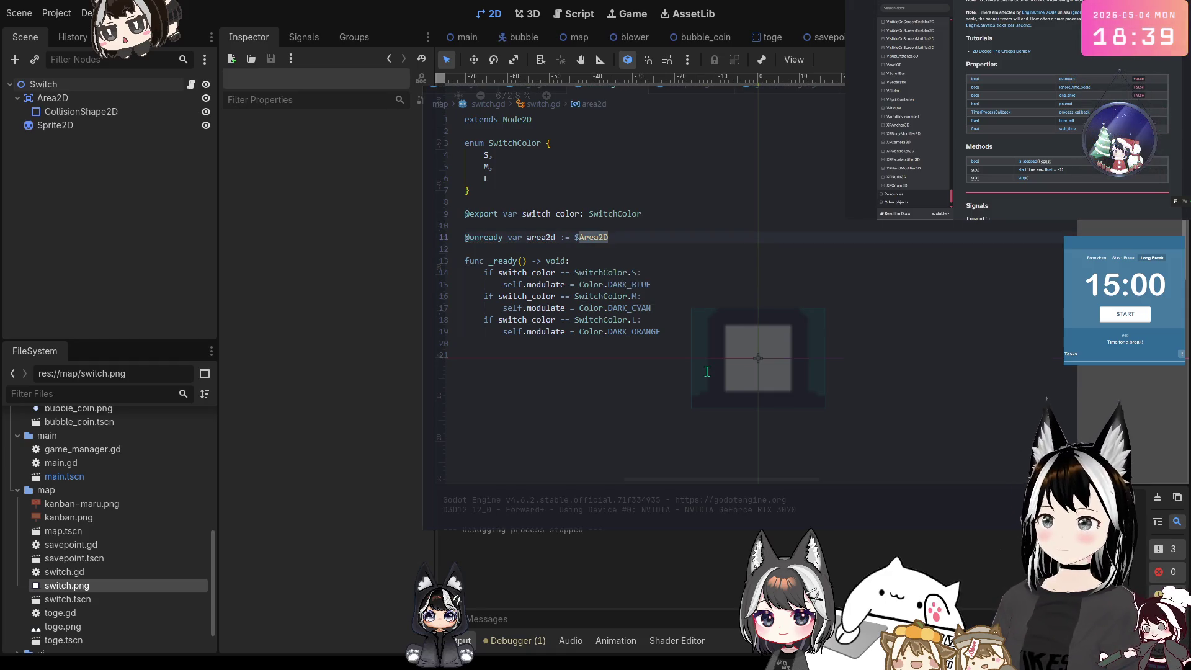
text(savepoint)
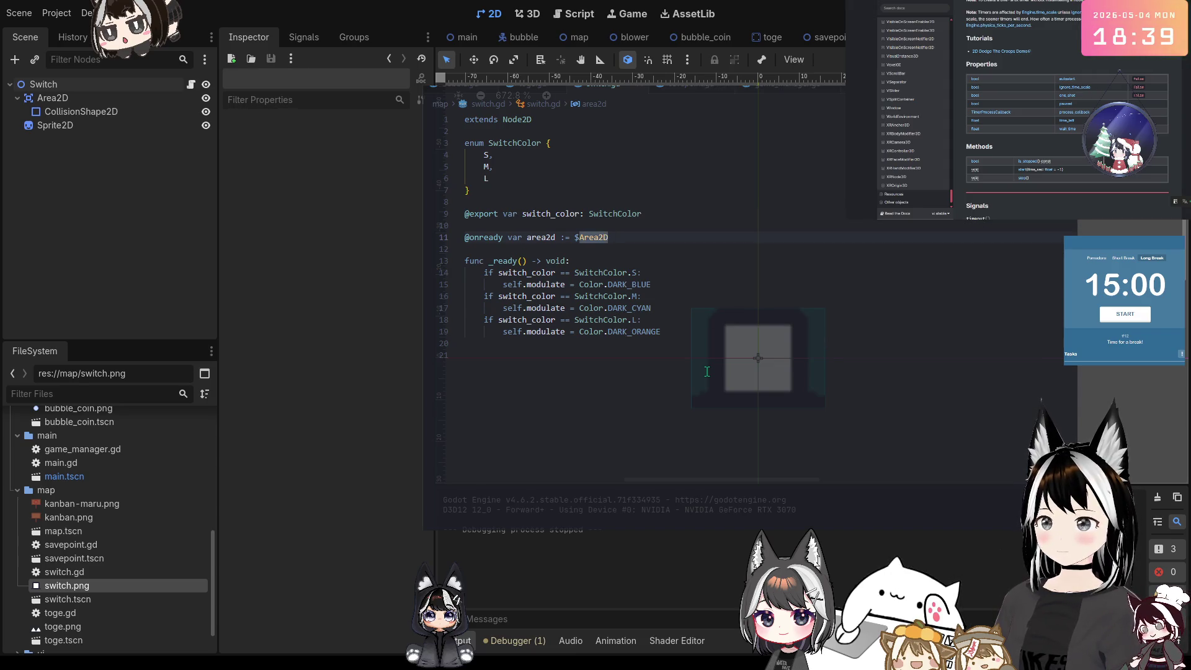
key(Return)
- Copy savepoint.gd's body_entered connect call and handler and paste them at the end of switch.gd
key(Up)
key(Up)
key(Up)
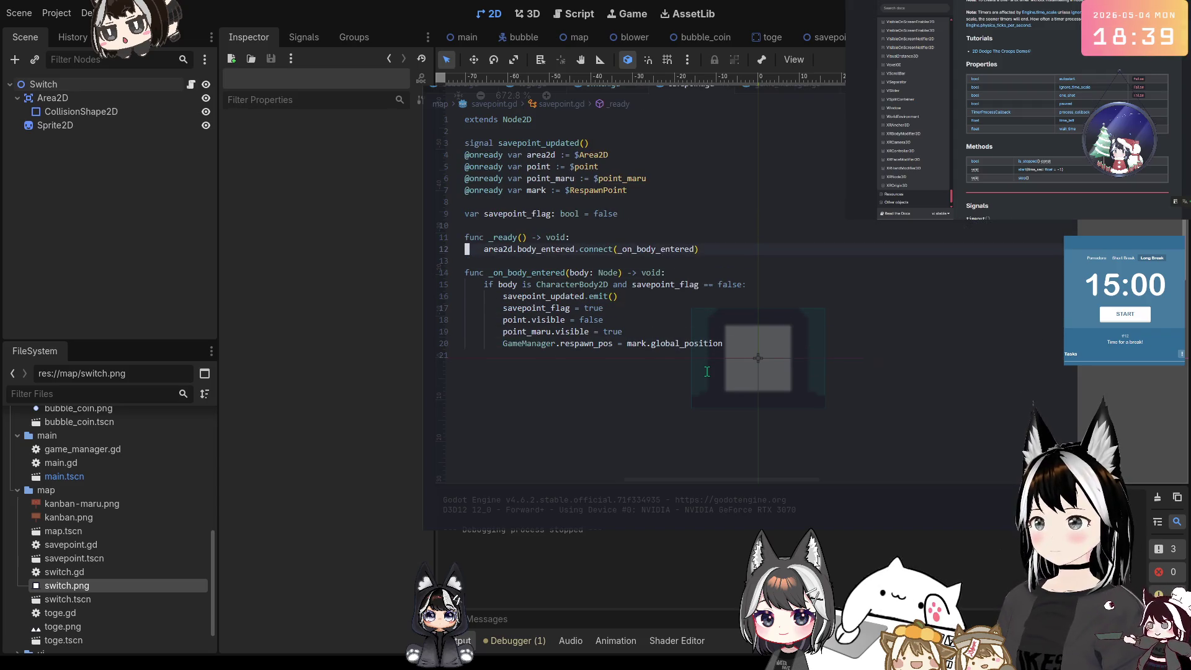
key(shift+End)
key(shift+Down)
key(shift+Down)
key(shift+Down)
key(ctrl+c)
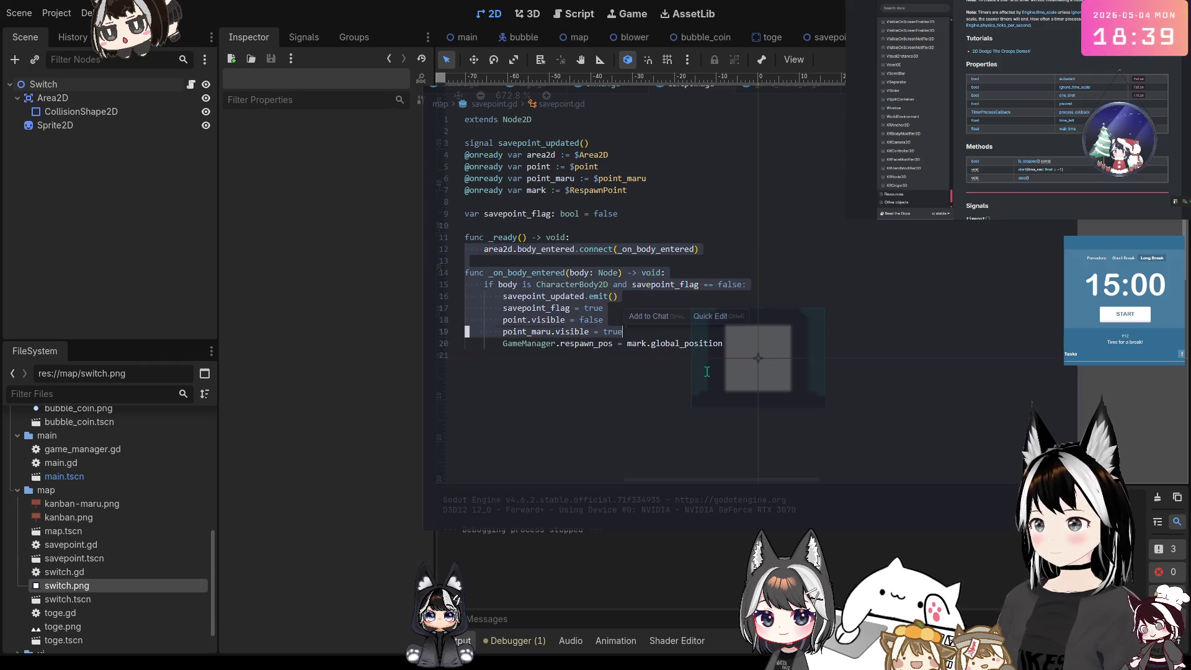
key(Left)
key(alt+shift+o)
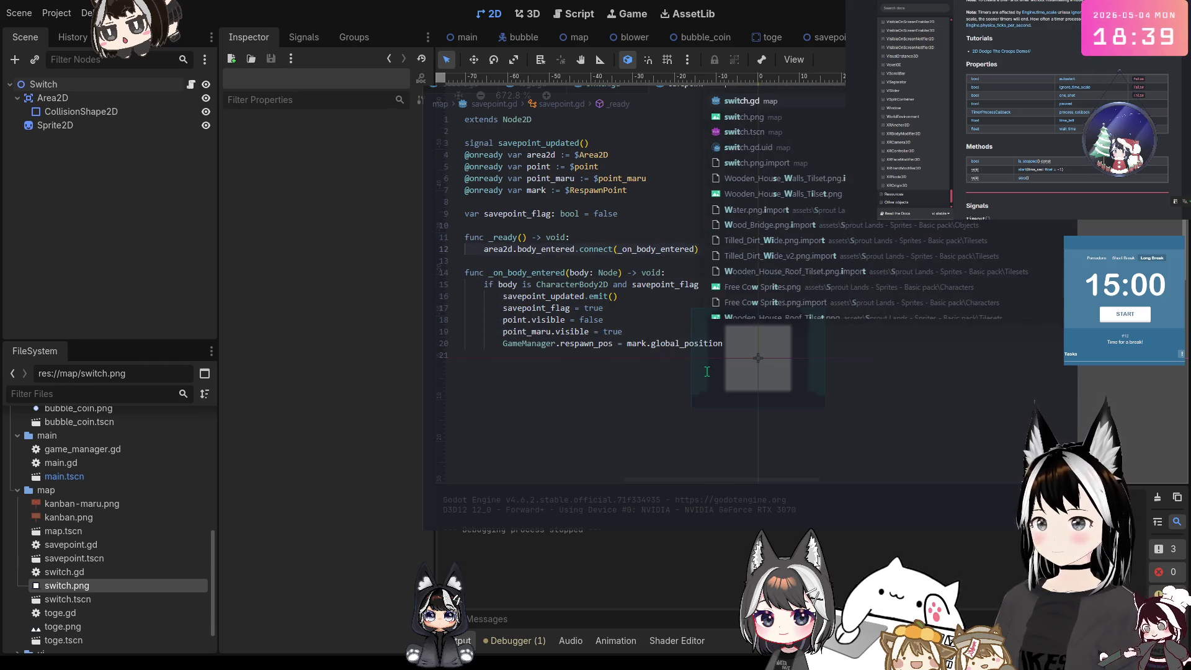
key(Return)
key(ctrl+End)
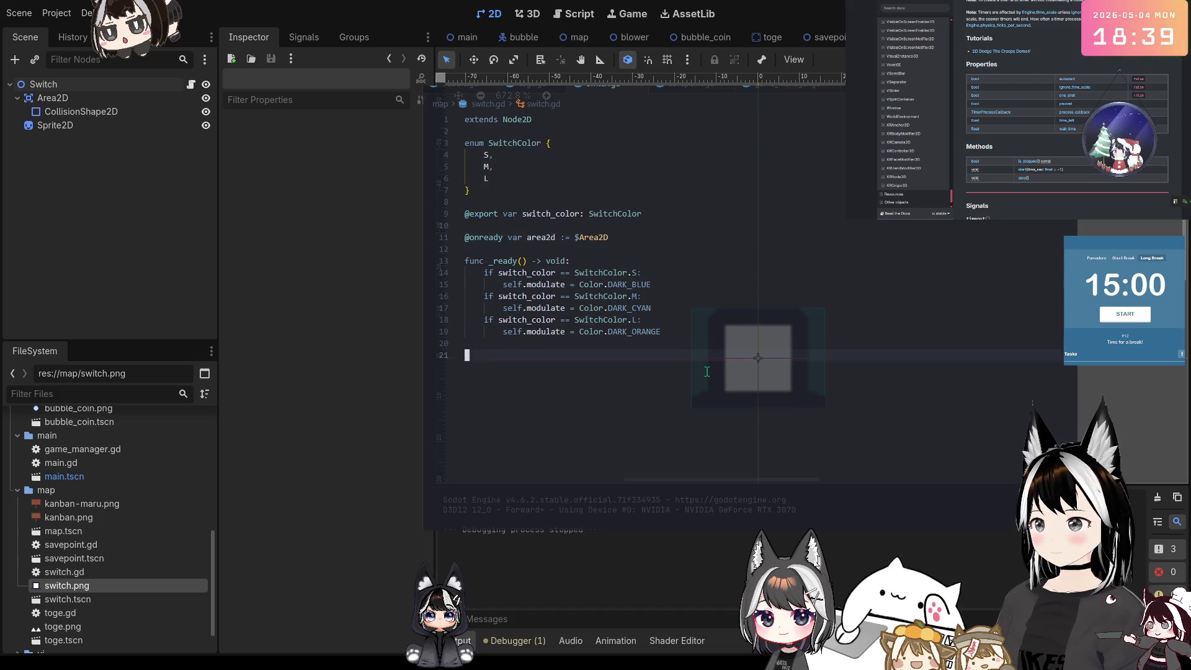
key(ctrl+v)
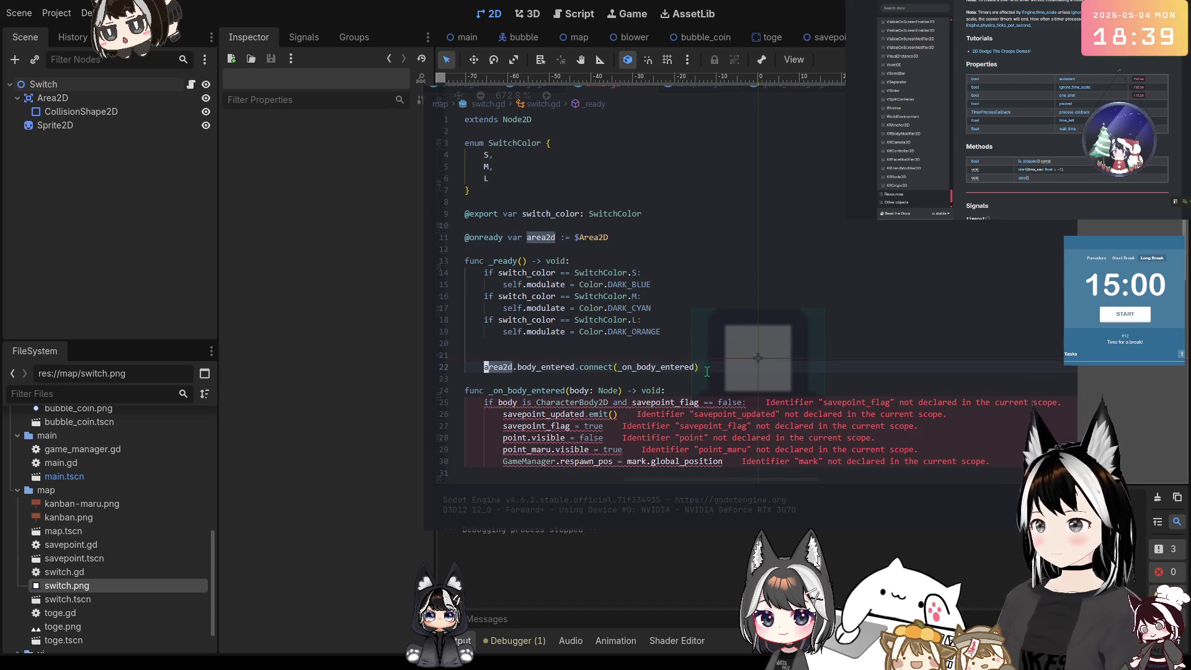
- Compare the pasted handler with savepoint.gd and select its savepoint-specific body lines
key(Down)
key(Down)
key(Down)
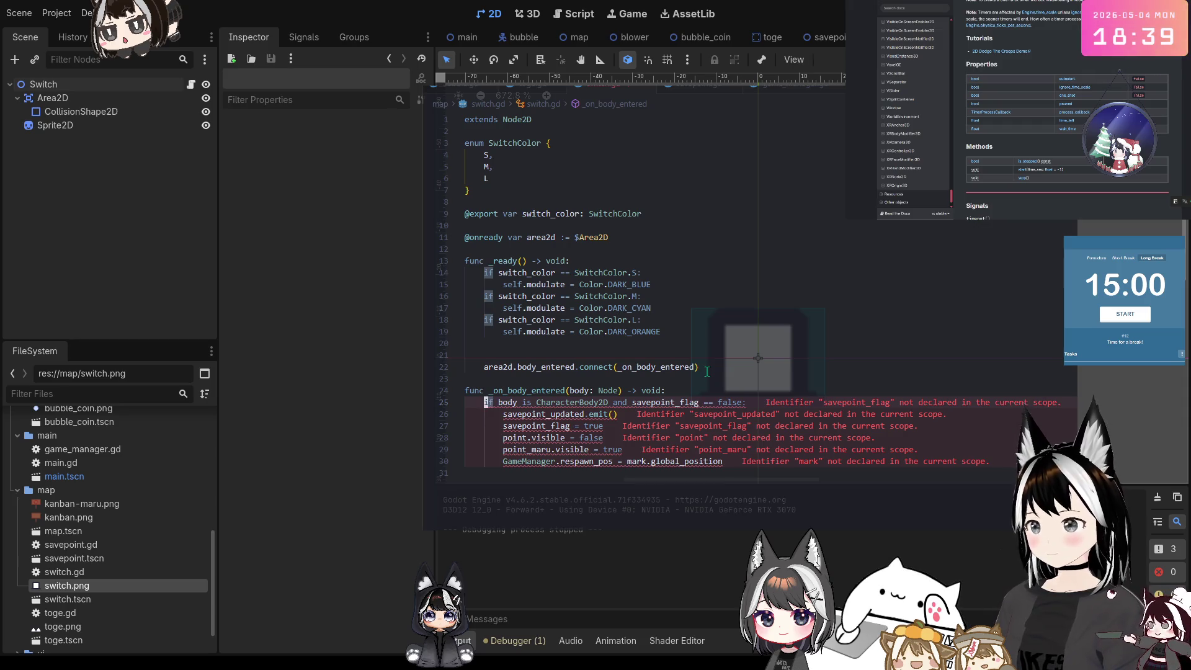
key(shift+Down)
key(shift+Down)
key(shift+Down)
key(BackSpace)
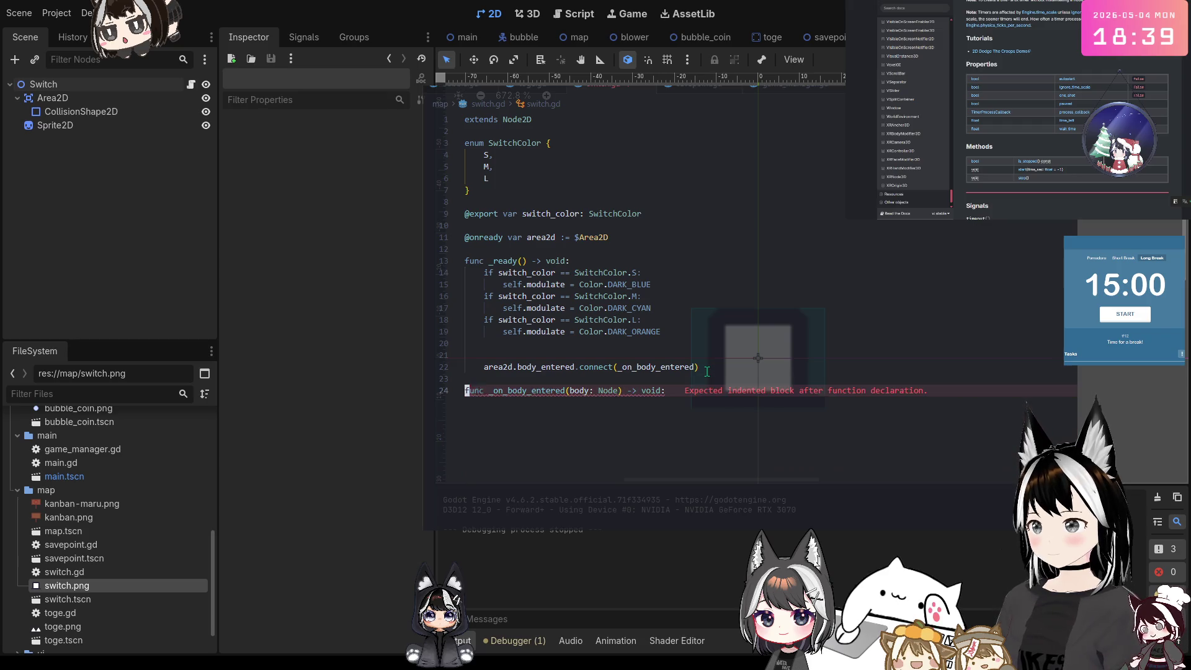
text(if body is CharacterBody2D and savepoint_flag == false: 		savepoint_updated.emit() 		savepoint_flag = true 		point.visible = false 		point_maru.visible = true 		GameManager.respawn_pos = mark.global_position)
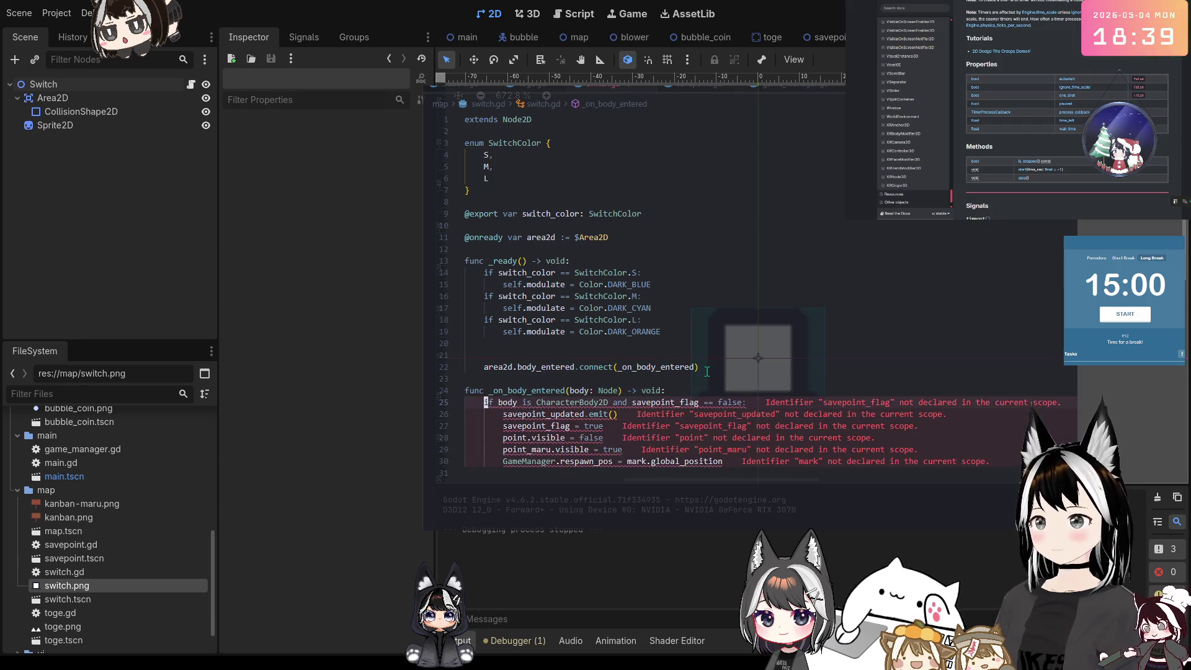
key(alt+Left)
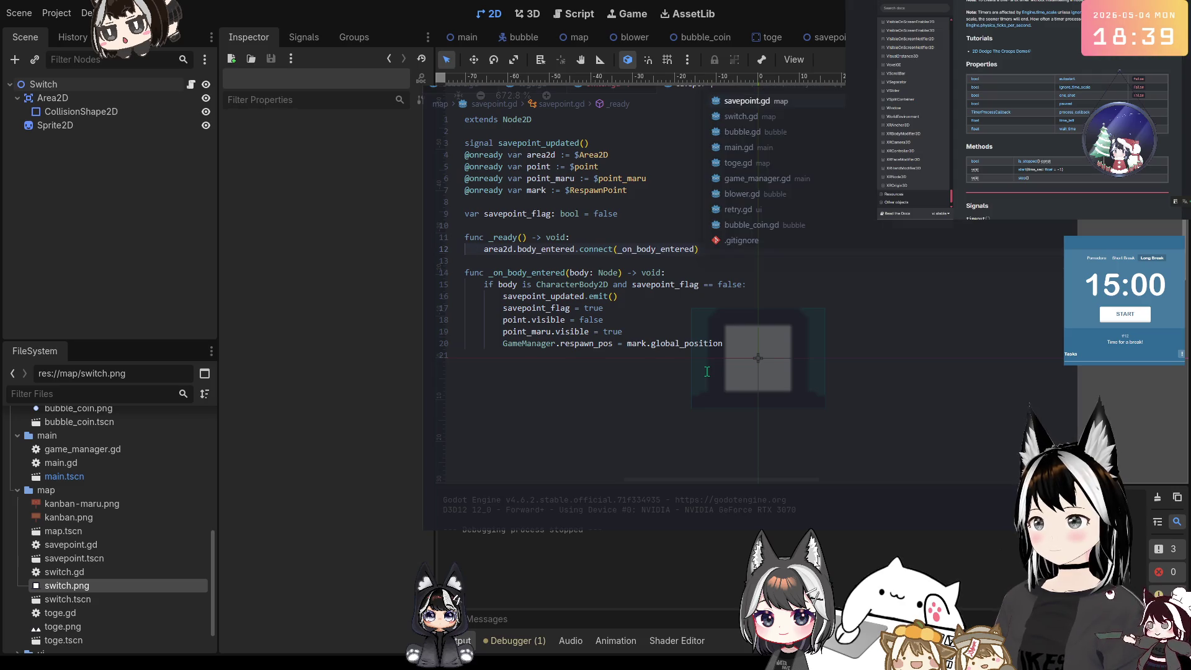
key(alt+Right)
key(Down)
key(Down)
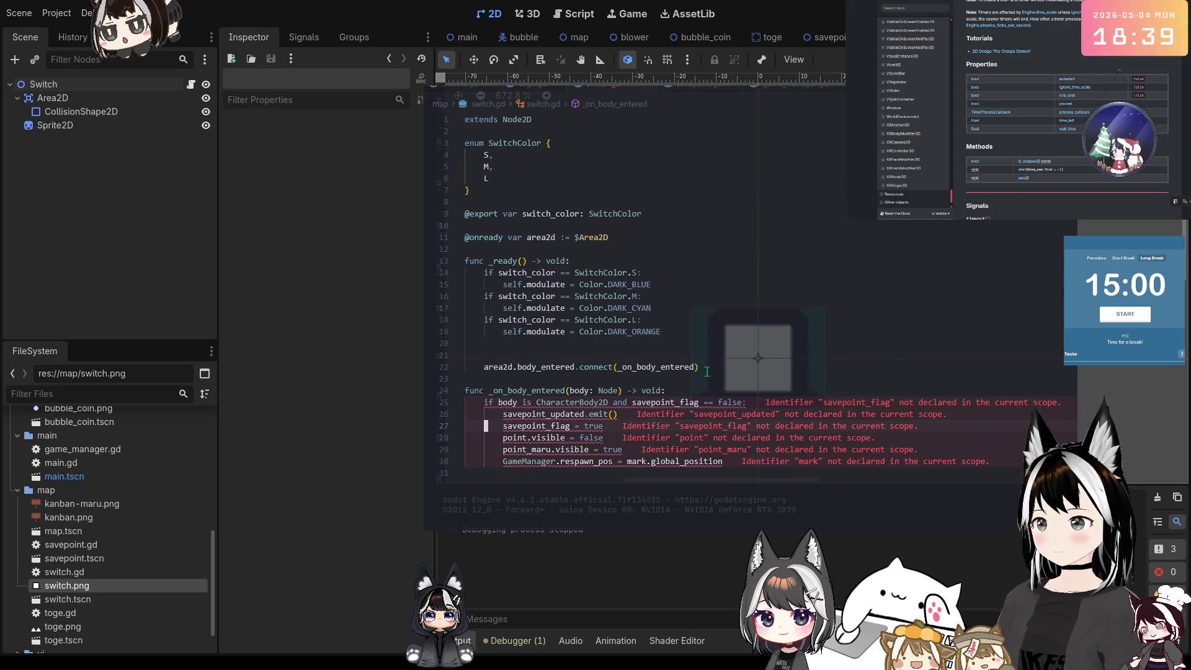
key(shift+Down)
key(shift+Down)
key(shift+Down)
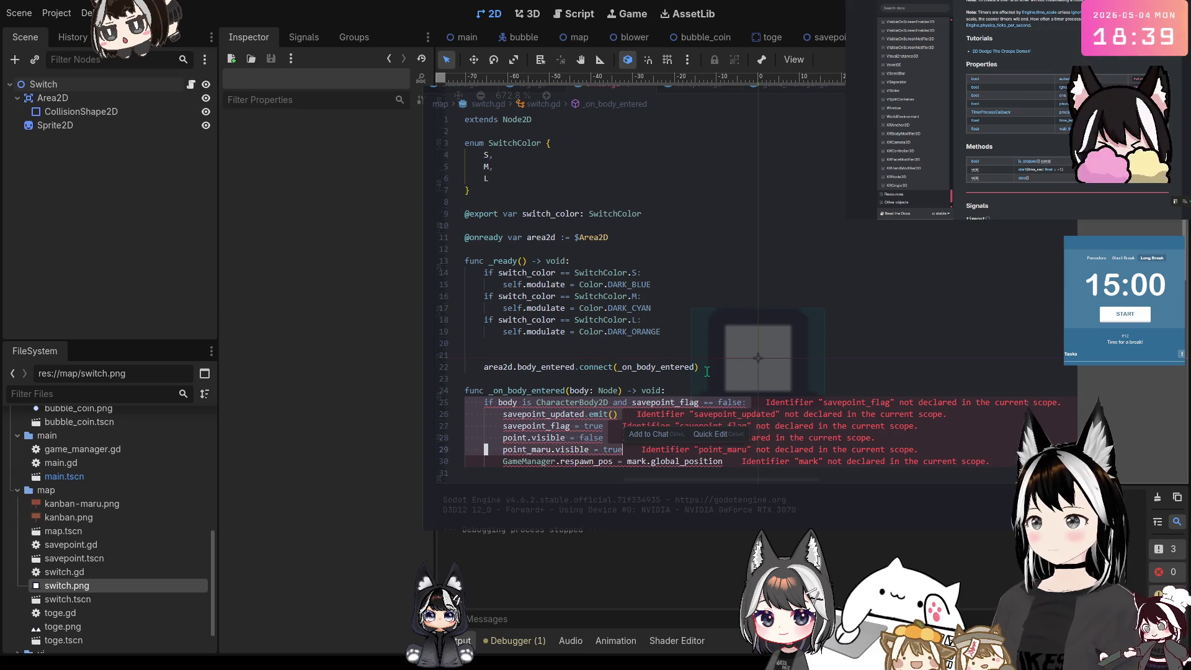
- Replace the copied savepoint body of _on_body_entered with an unfinished 'if body is' line
key(shift+End)
key(BackSpace)
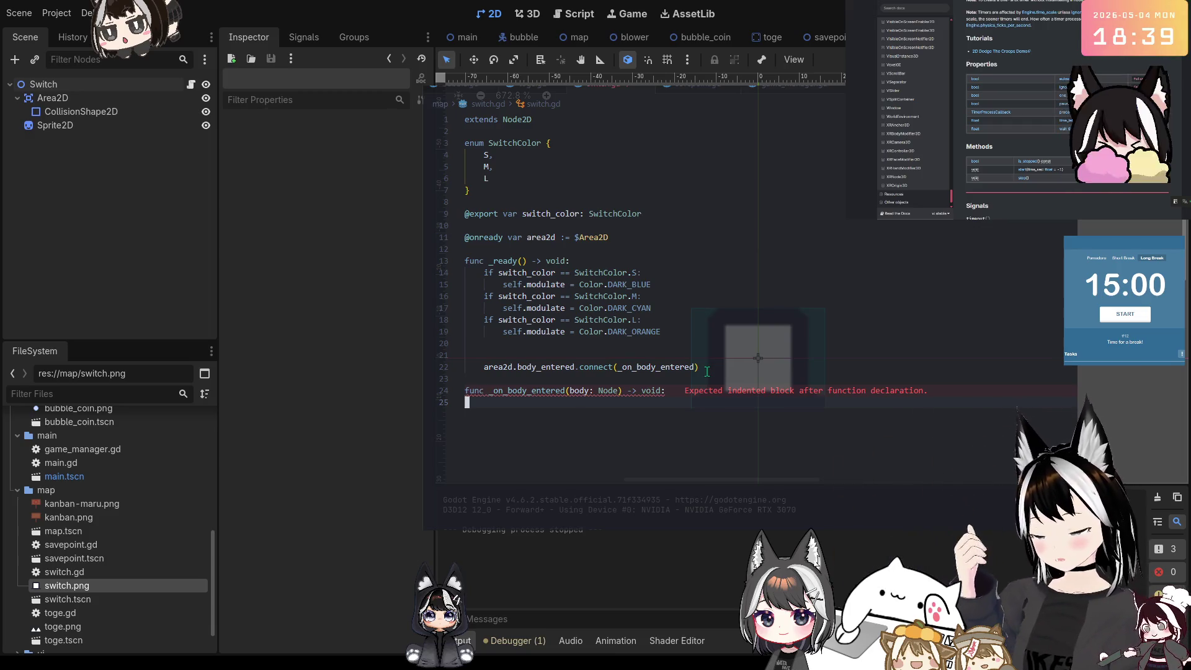
key(Return)
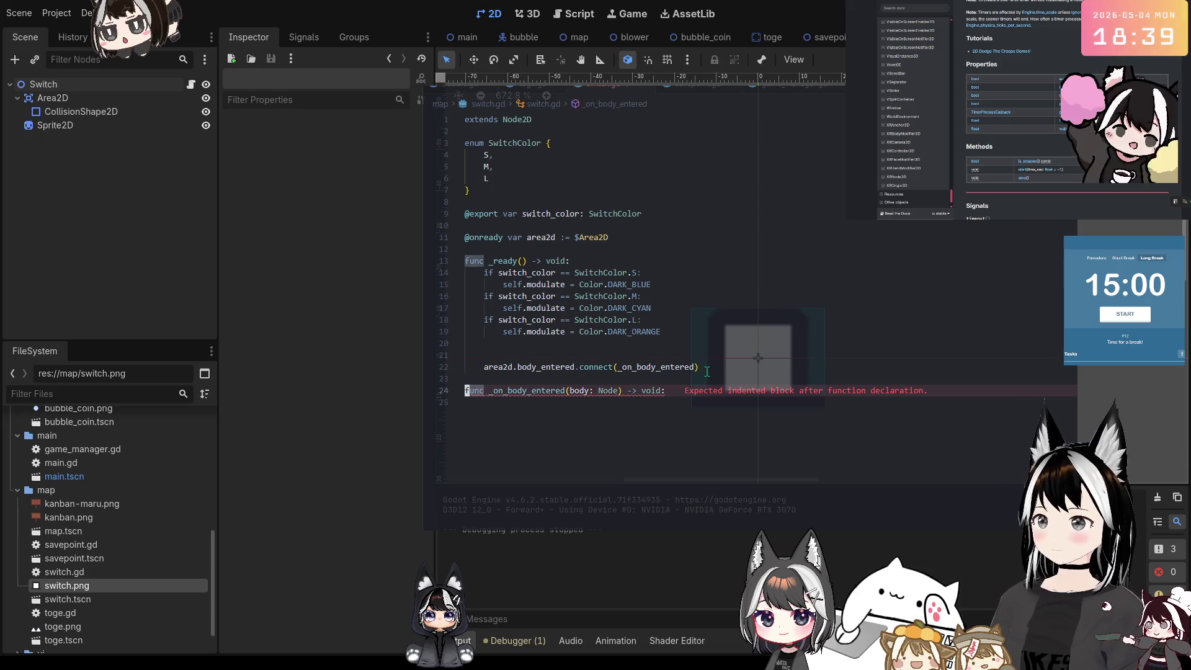
text(if )
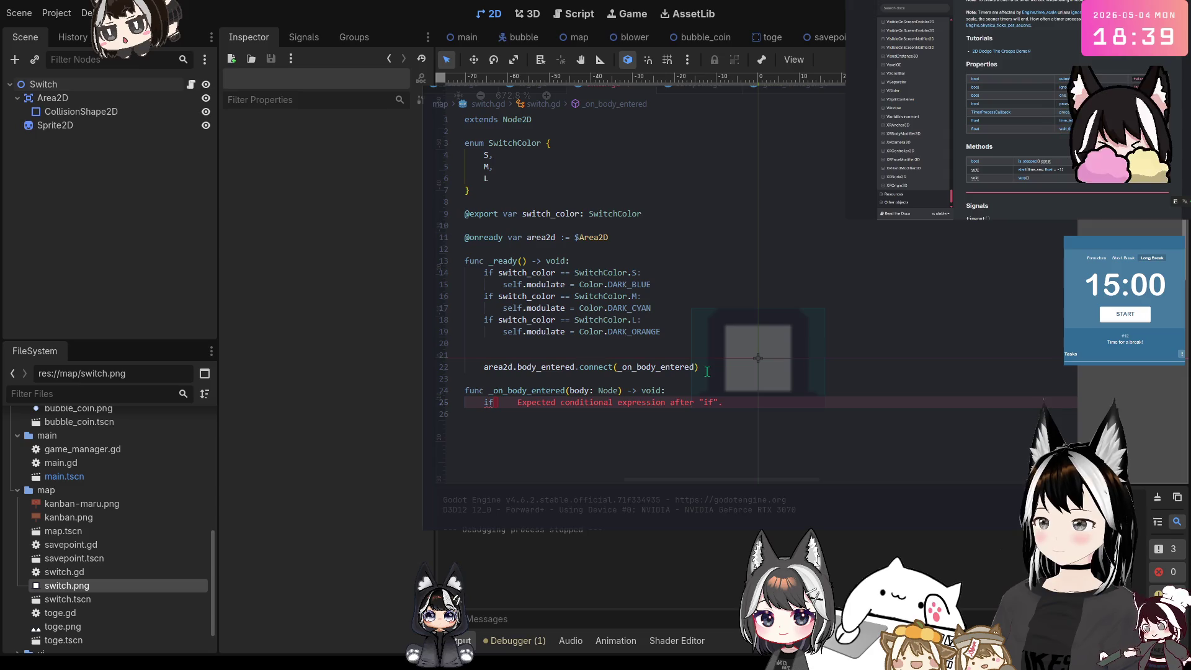
text(body )
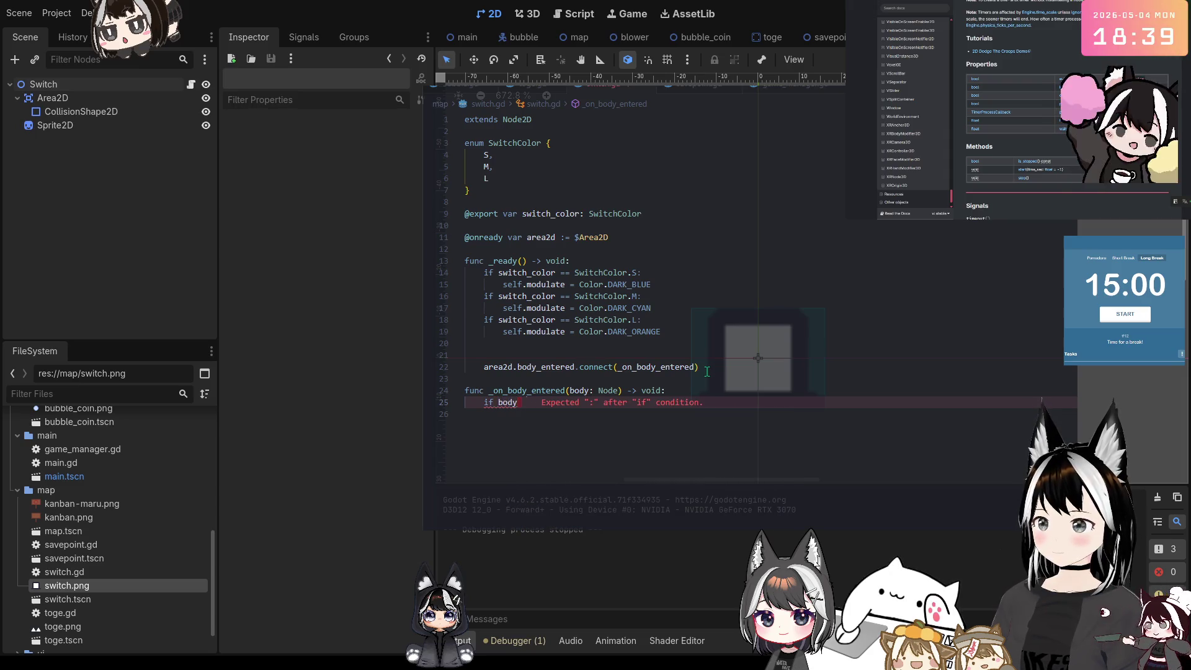
text(is)
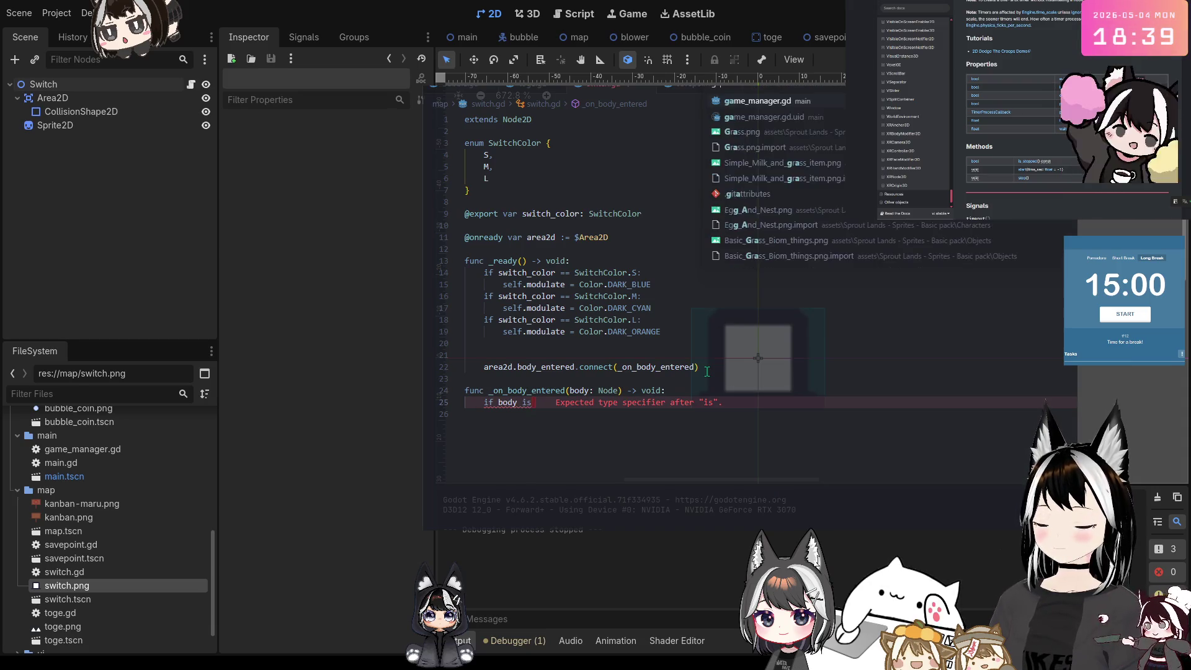
key(Up)
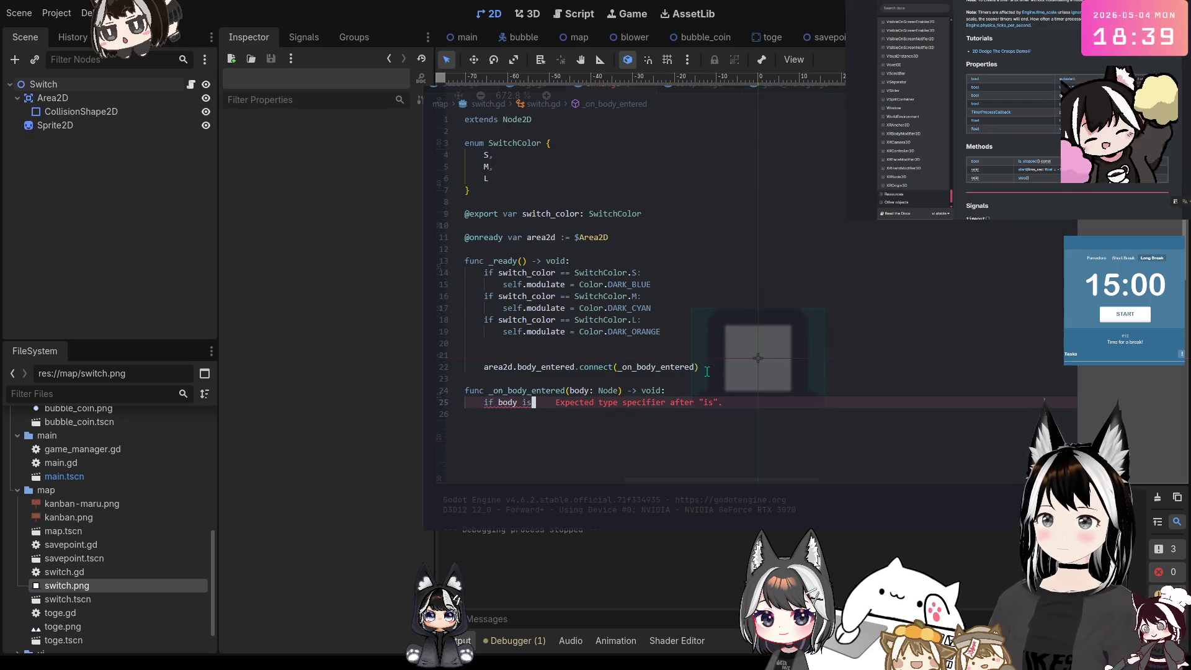
key(shift+alt+o)
text(re)
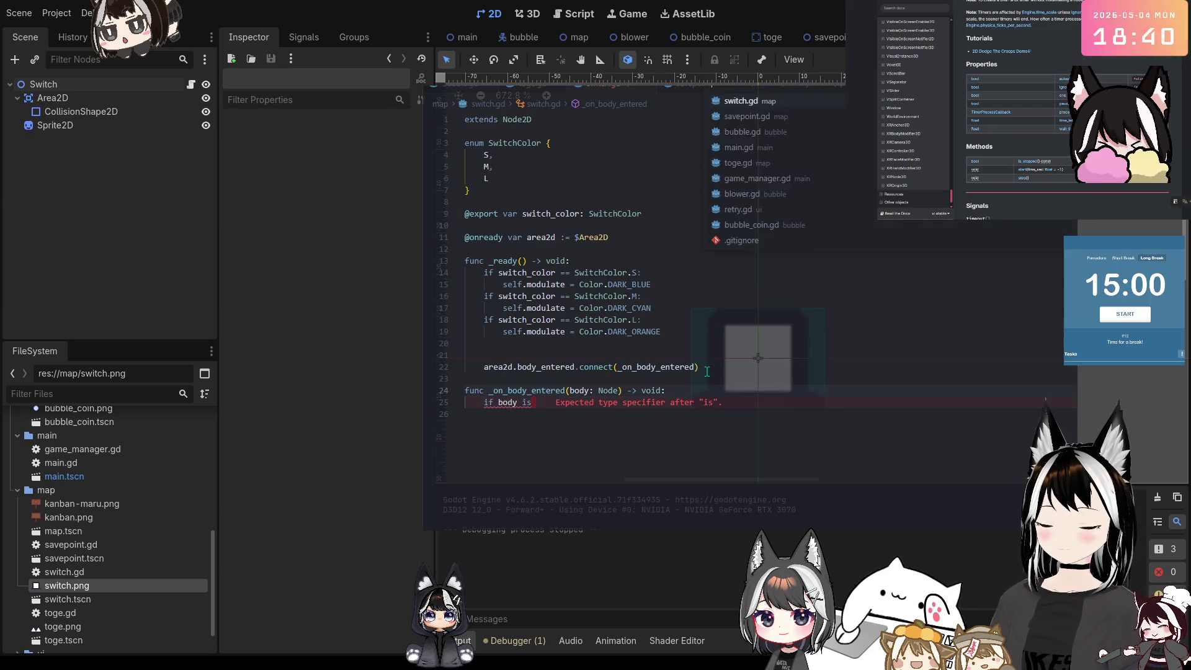
key(BackSpace)
key(BackSpace)
text(tog)
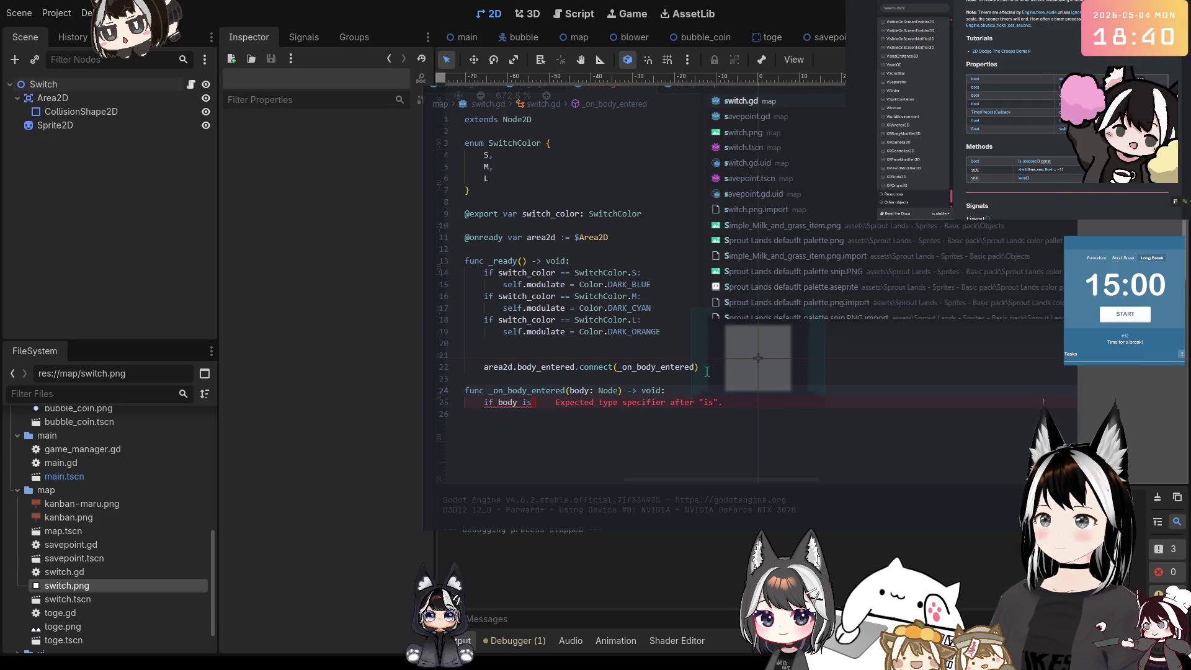
key(Return)
key(Up)
key(Up)
key(Up)
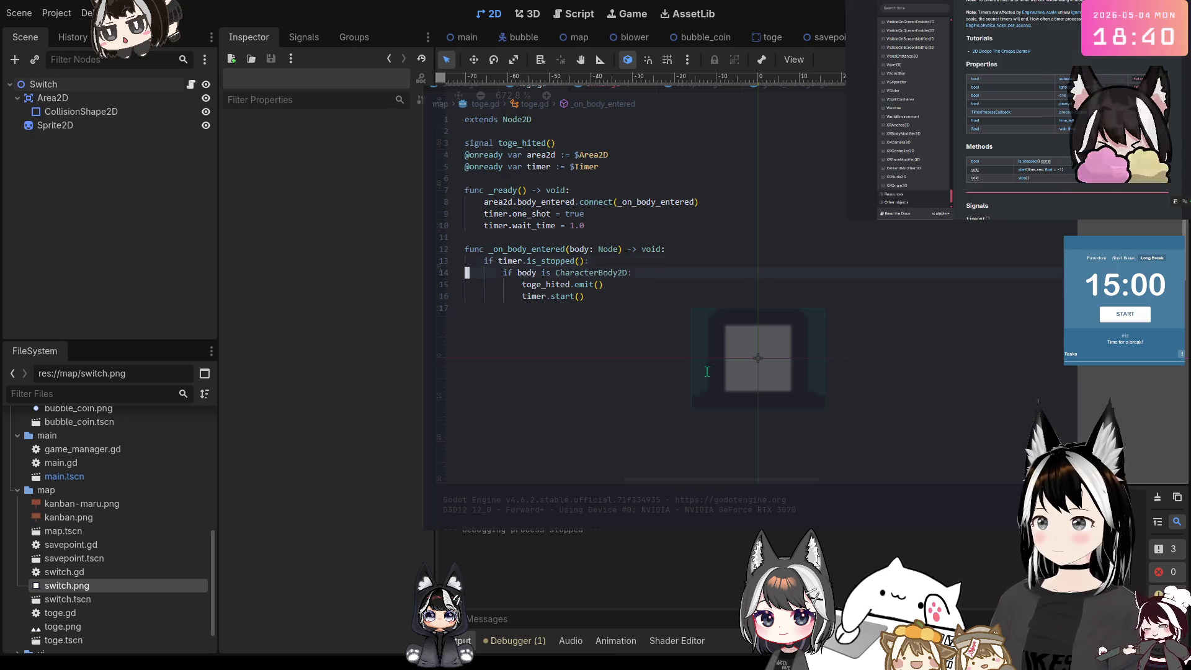
key(shift+alt+o)
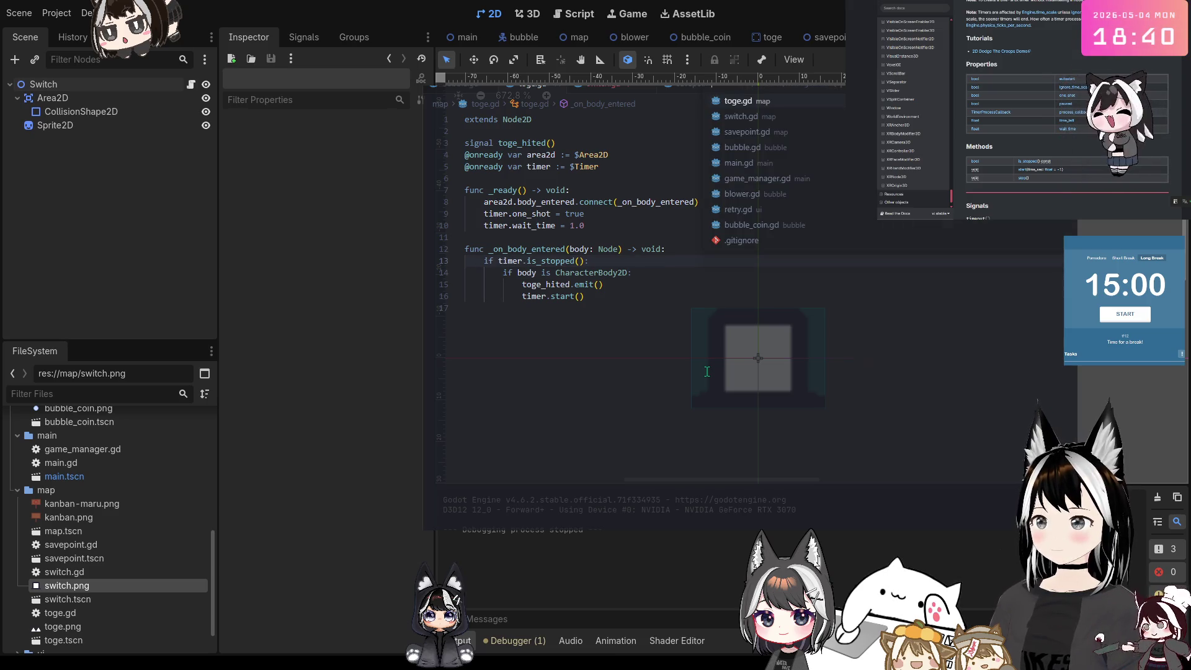
text(bubble)
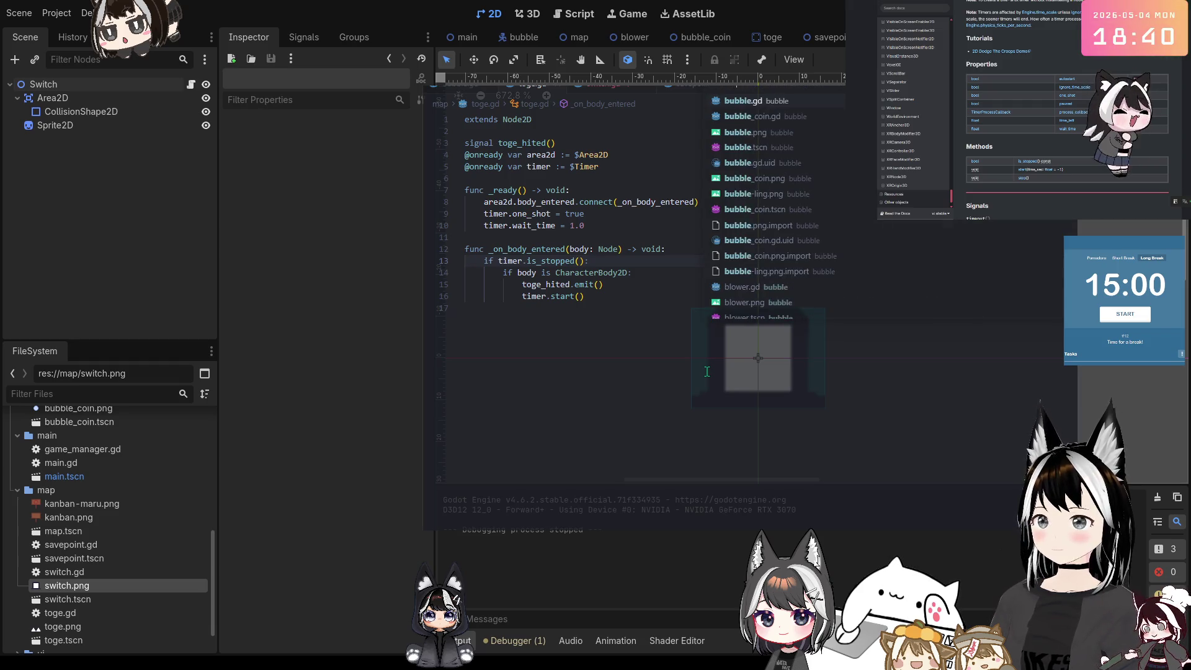
key(Return)
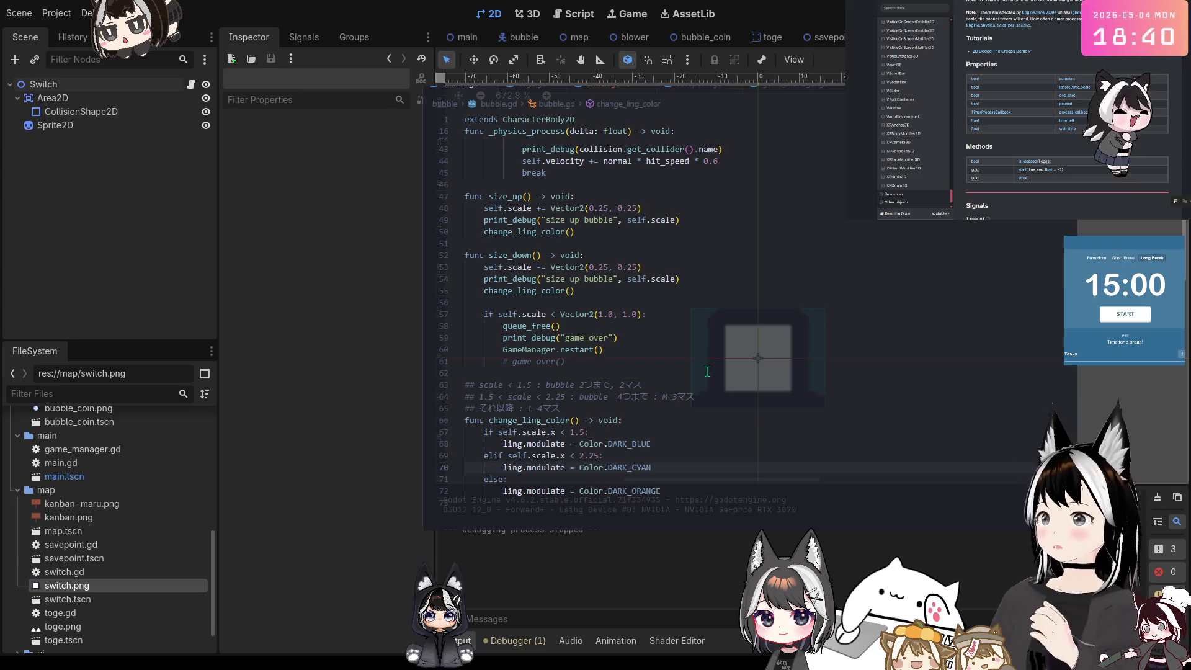
key(Up)
key(Up)
key(Up)
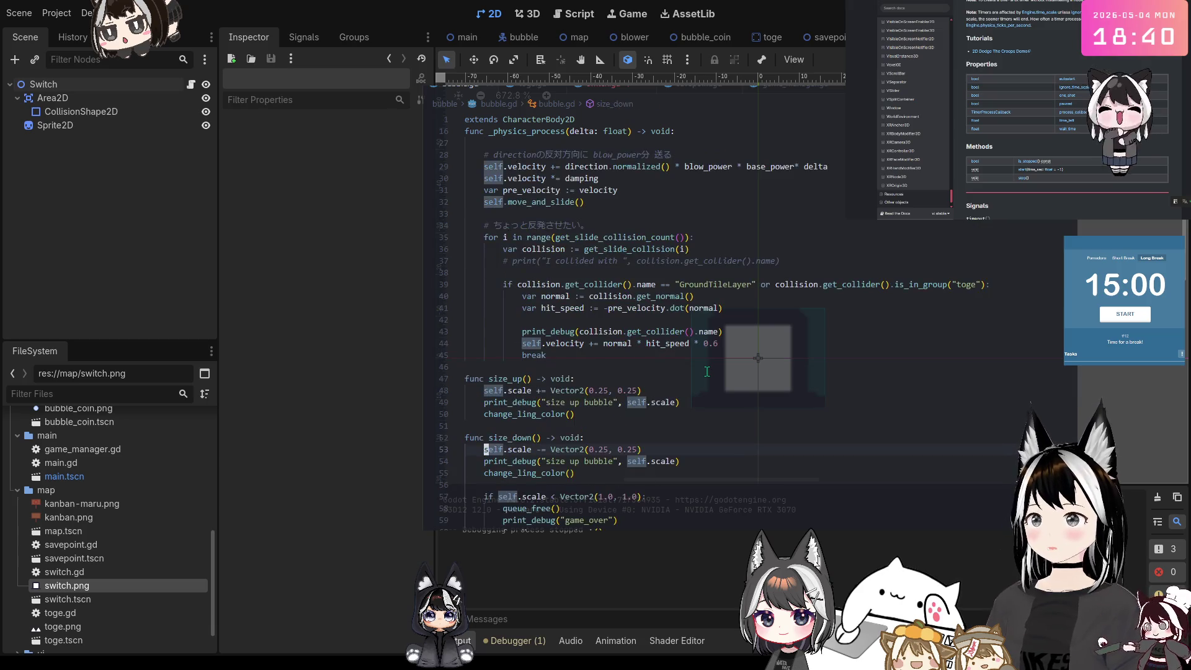
key(Up)
key(Up)
key(Up)
key(Down)
key(Down)
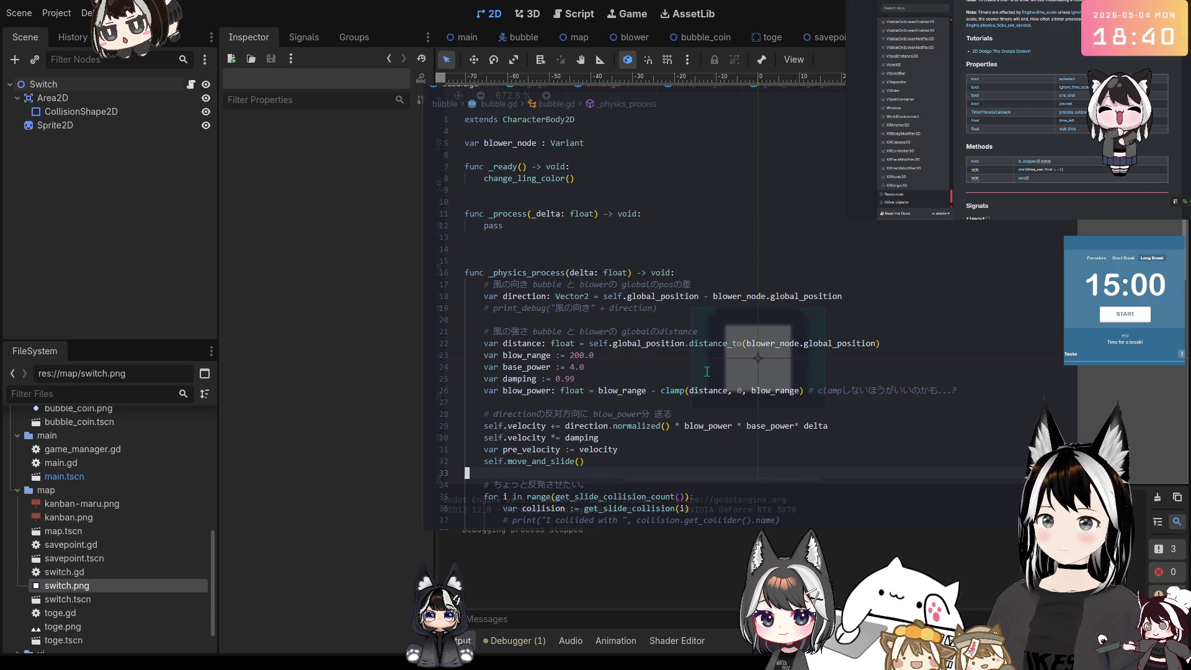
key(ctrl+alt+o)
text(coin)
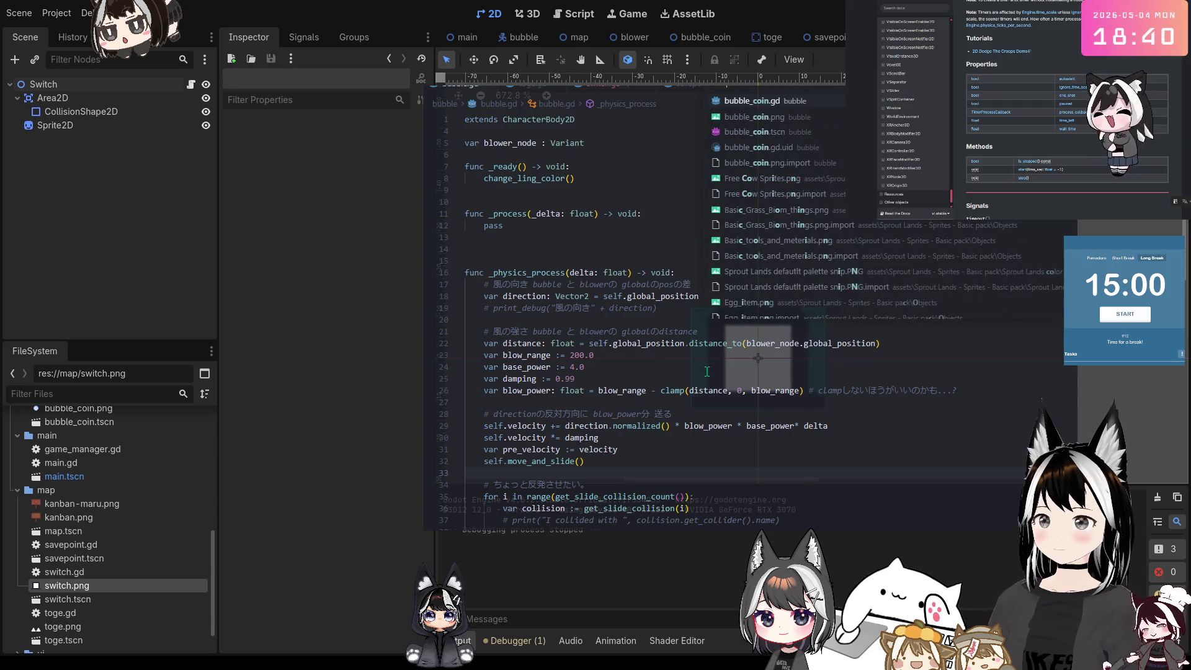
key(Return)
key(Down)
key(Down)
key(Down)
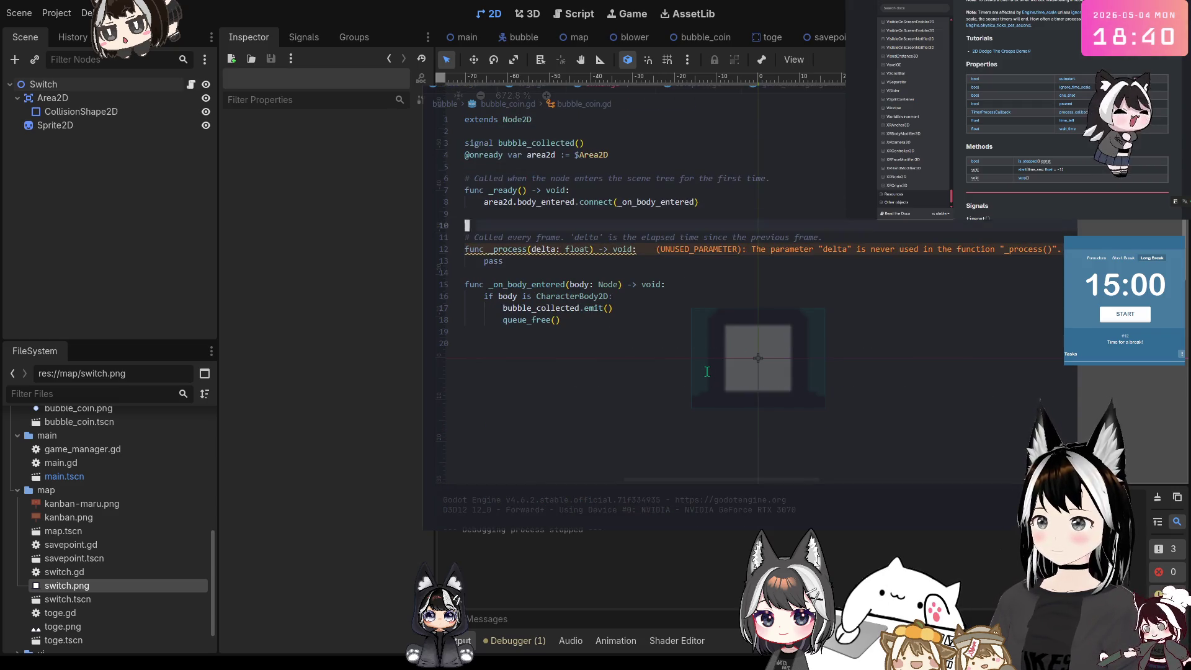
key(ctrl+alt+o)
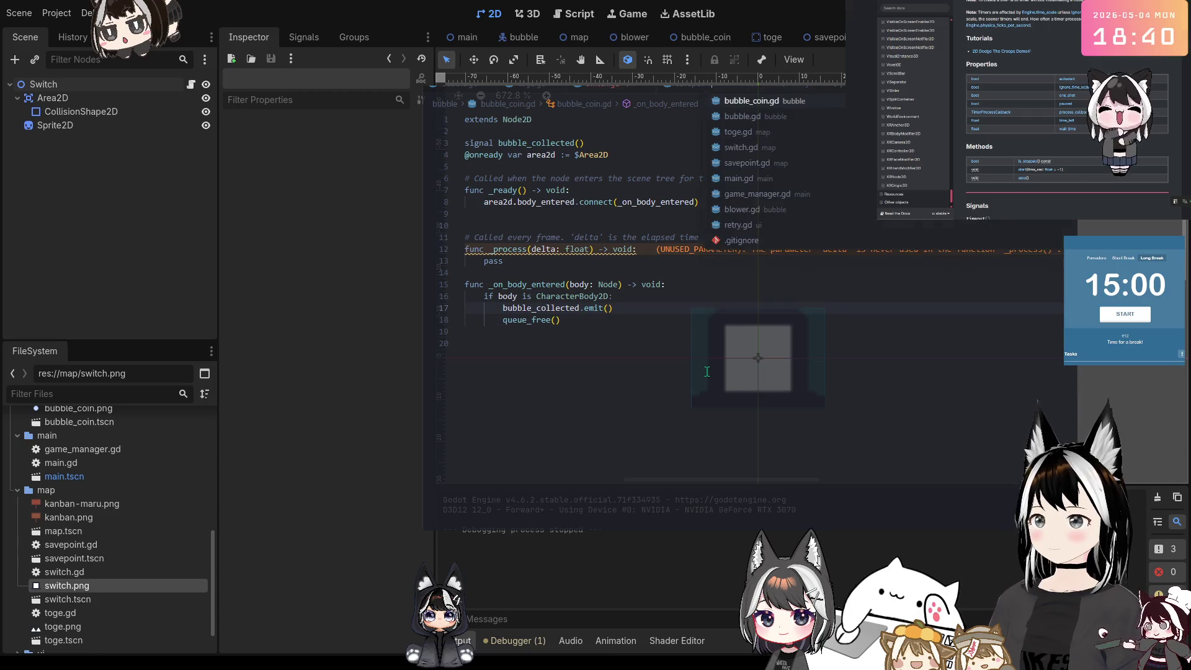
text(switch)
key(Return)
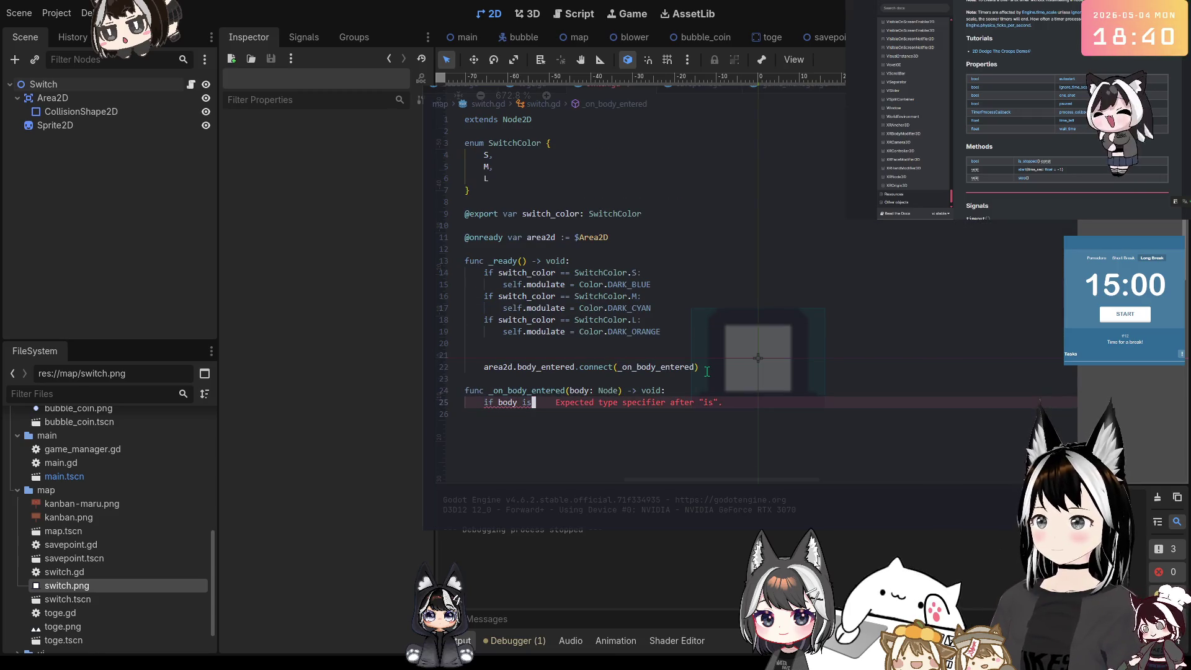
- Paste the CharacterBody2D check block into _on_body_entered and delete the unfinished 'if body is' line
text(if body is CharacterBody2D: 		bubble_collected.emit() 		queue_free())
key(Up)
key(Up)
key(Up)
key(Home)
key(shift+End)
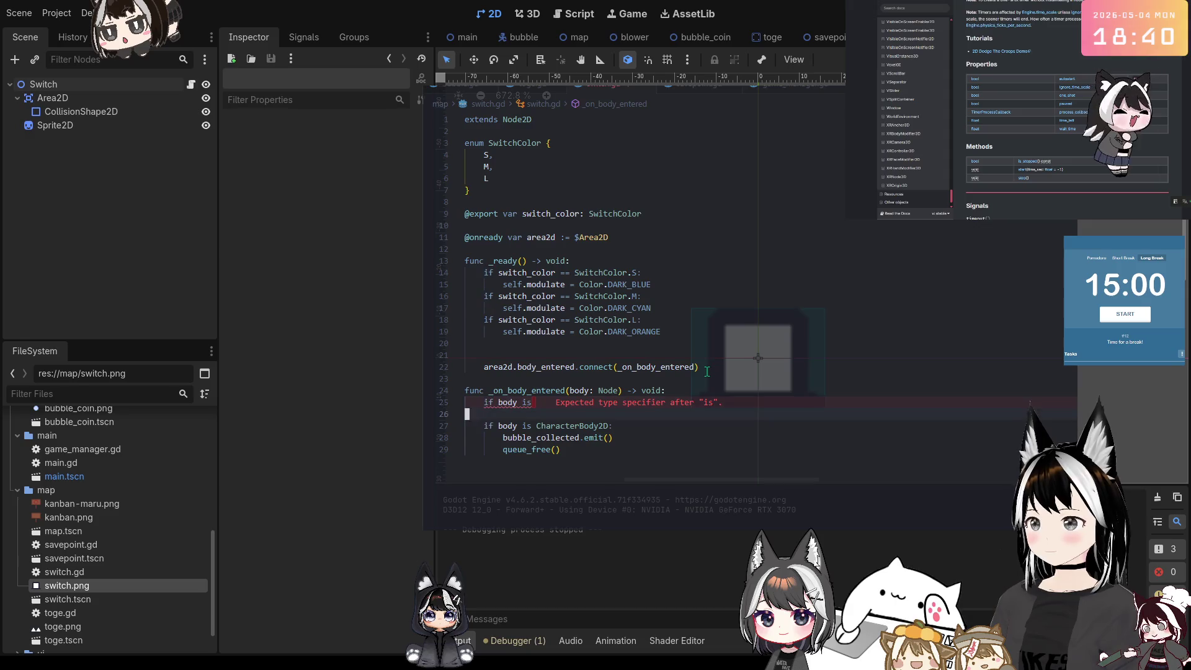
key(Delete)
key(Delete)
key(Down)
- Start an unfinished 'body.' line inside the CharacterBody2D check
key(End)
key(Return)
text(body.sa)
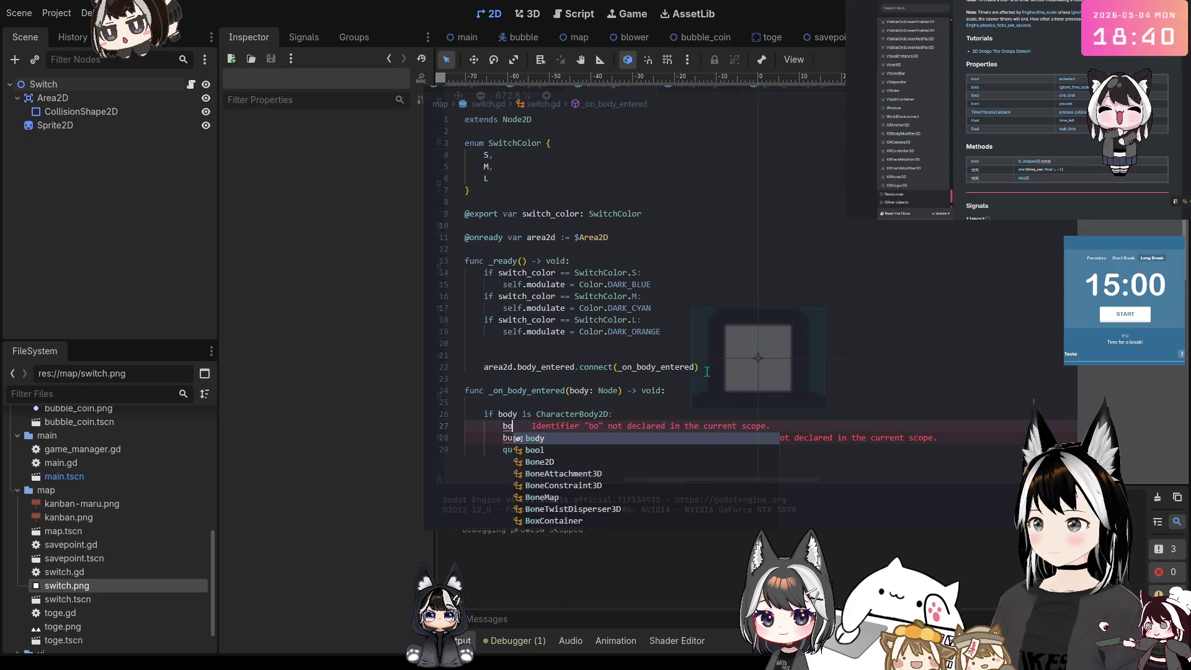
key(BackSpace)
key(BackSpace)
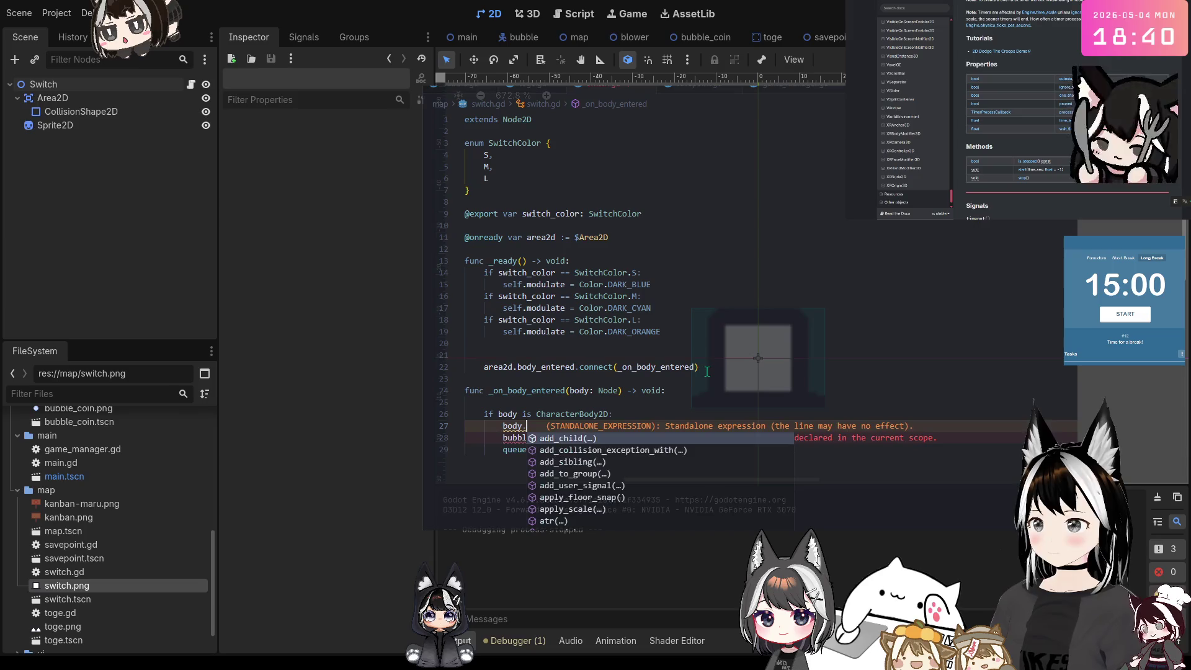
text(s)
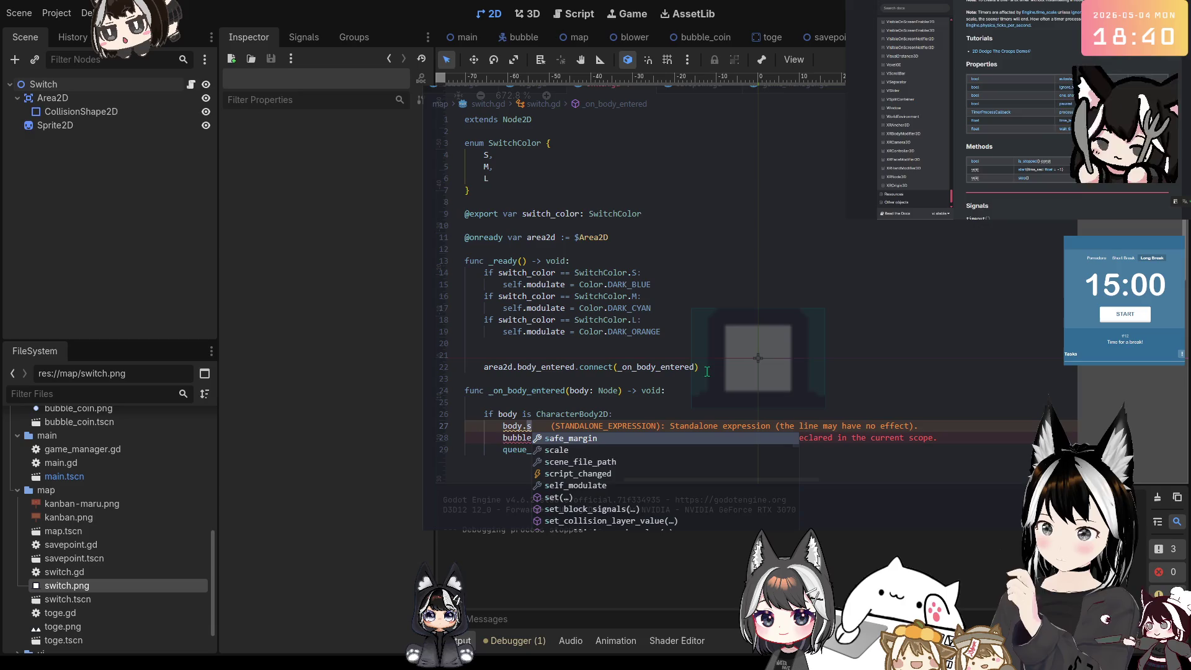
text(ca)
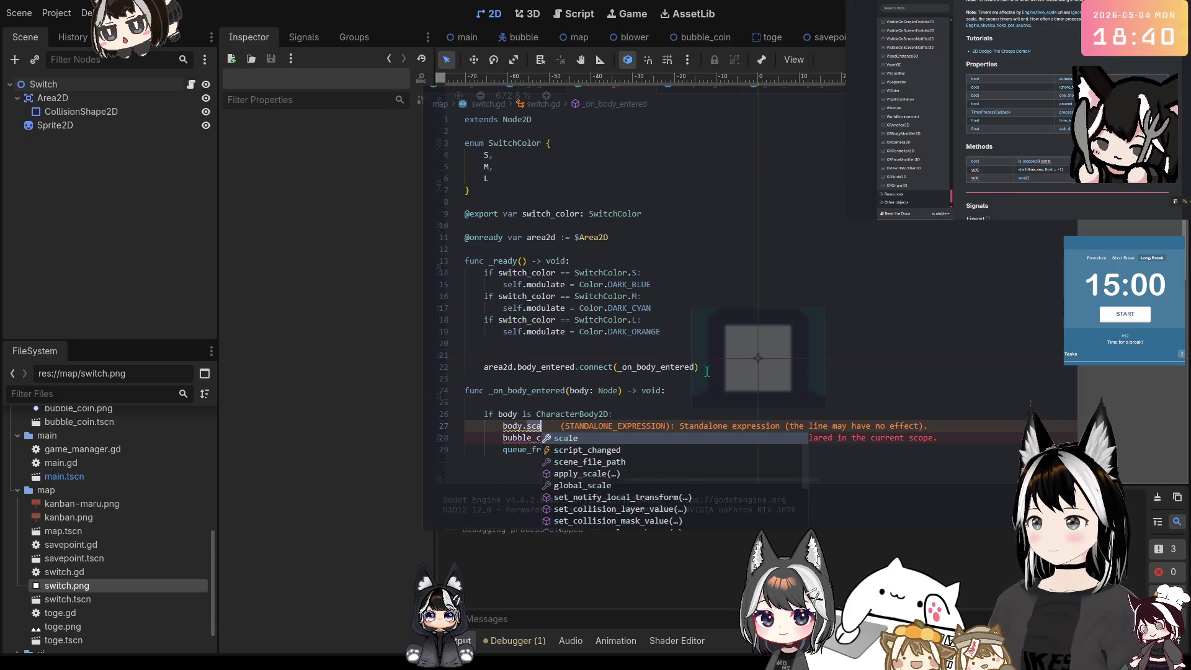
key(BackSpace)
key(BackSpace)
key(BackSpace)
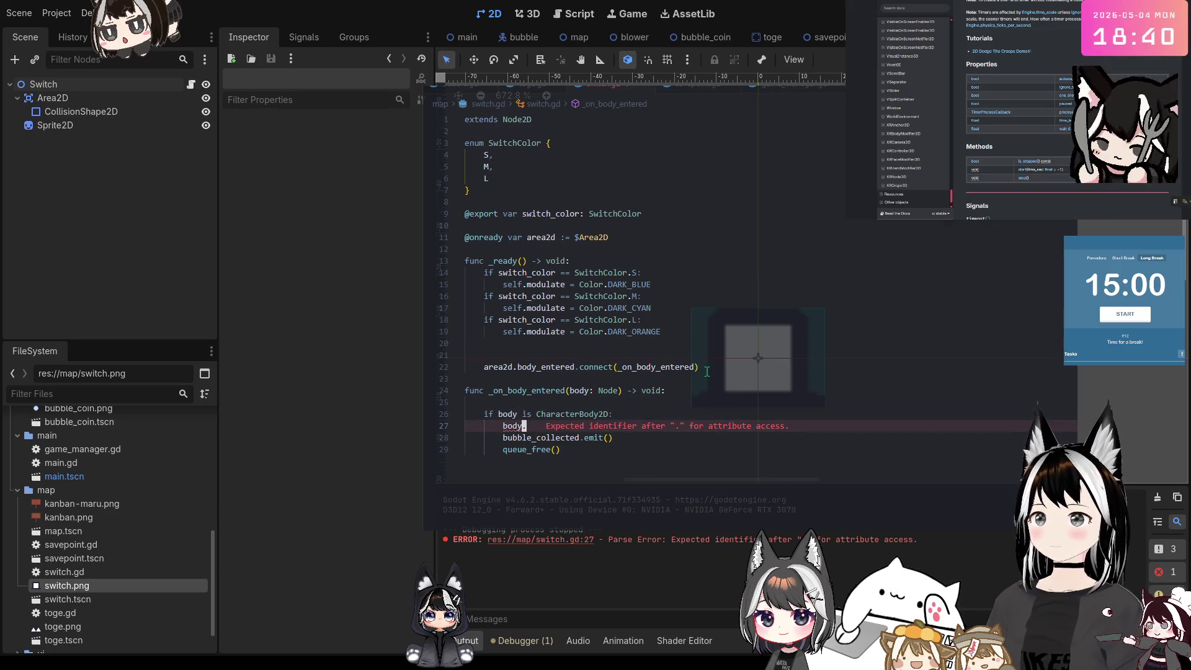
key(ctrl+alt+o)
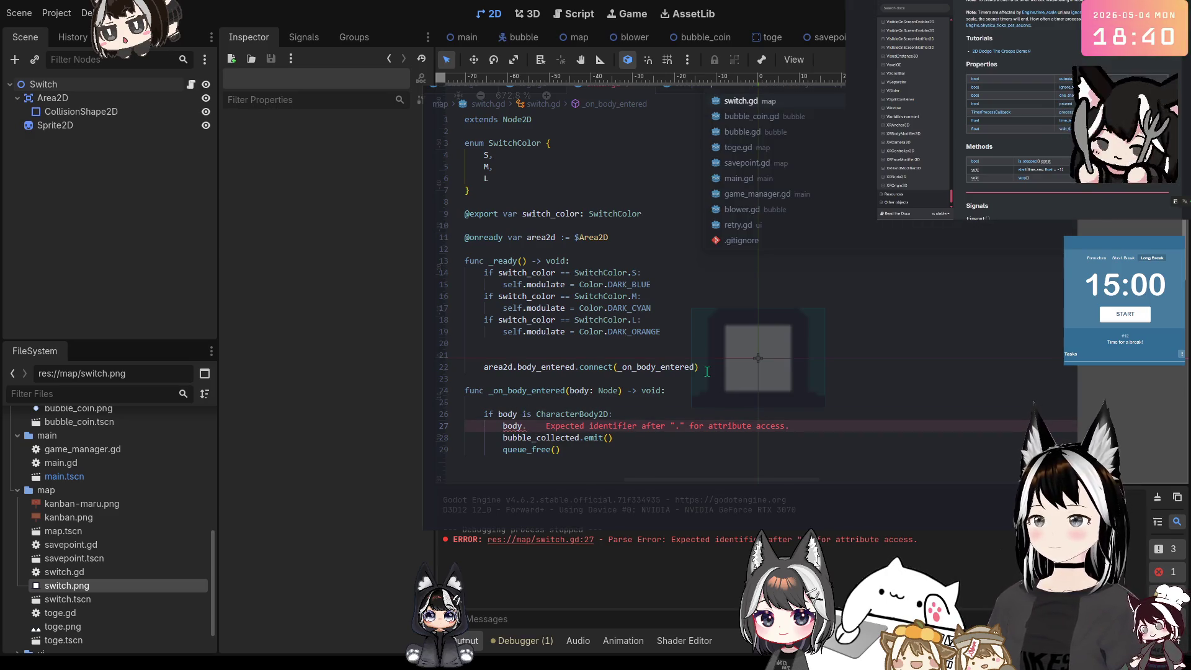
key(Escape)
key(ctrl+alt+o)
key(Return)
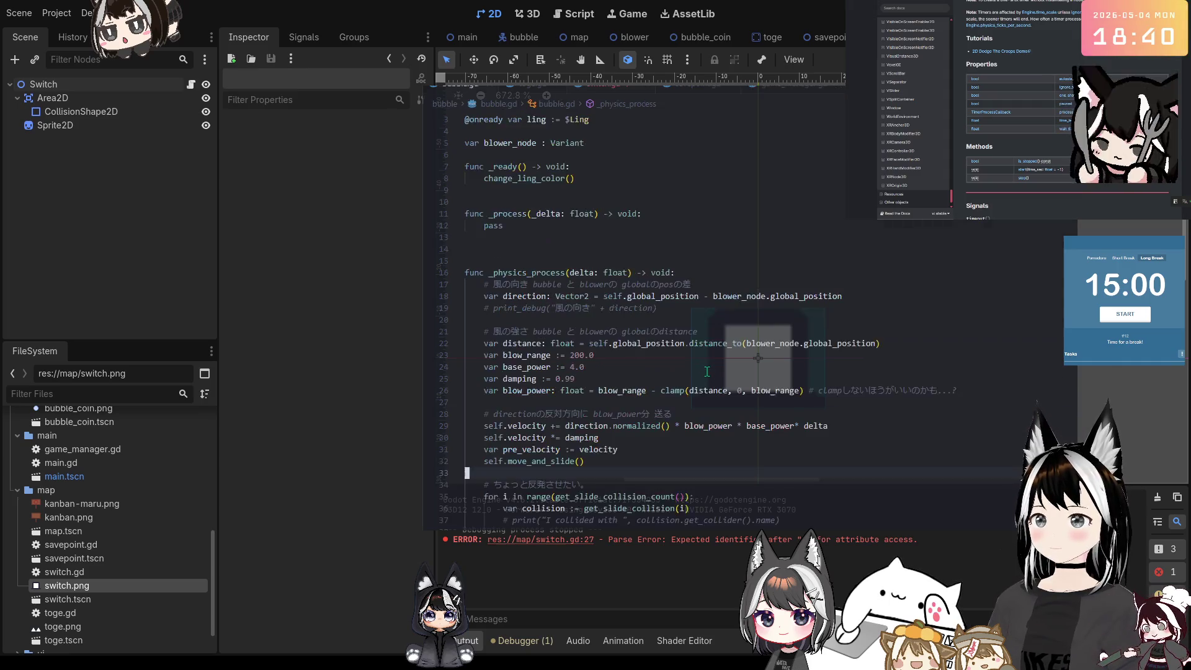
scroll(706, 371, down, 10)
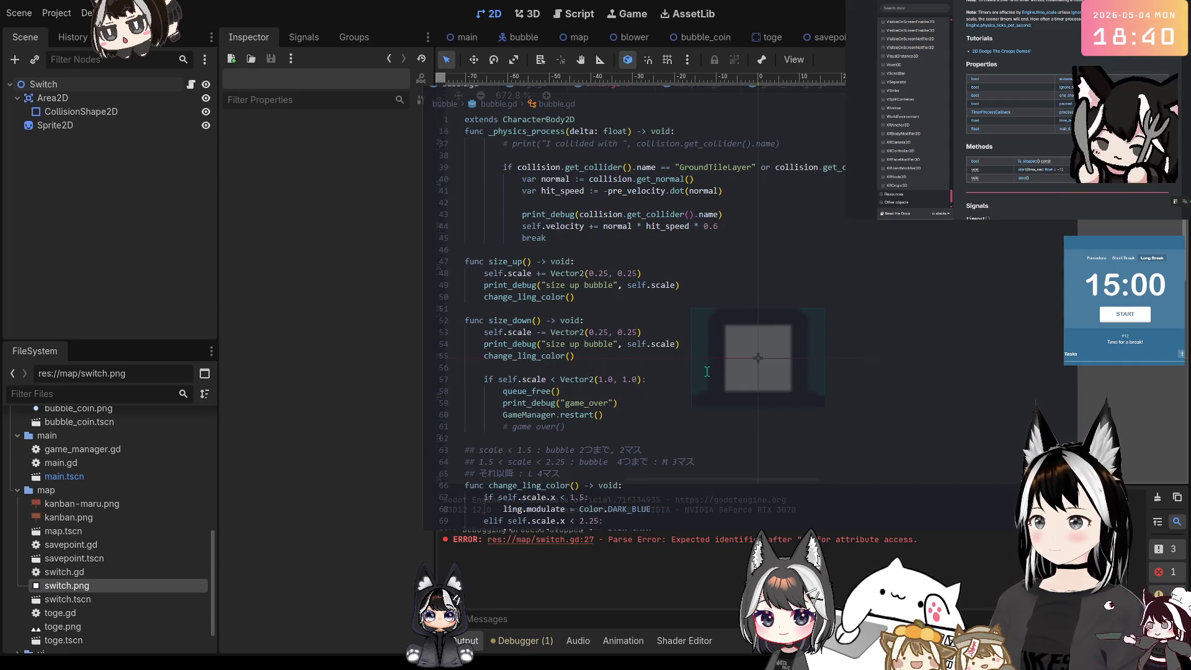
scroll(706, 371, up, 10)
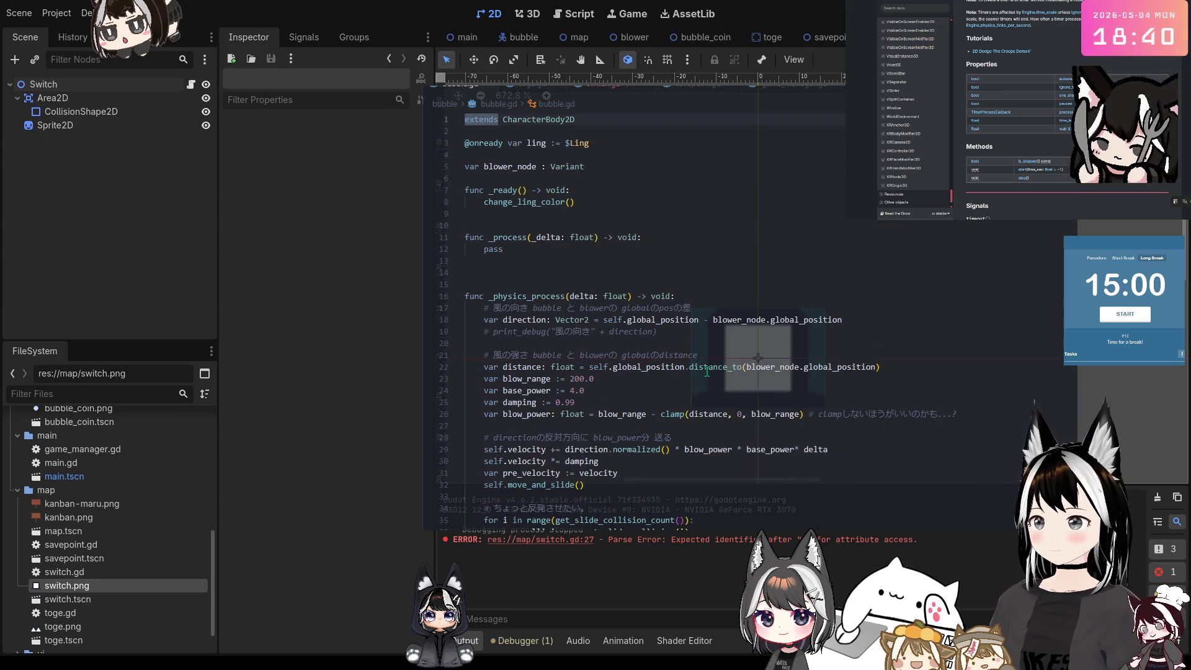
scroll(707, 371, down, 10)
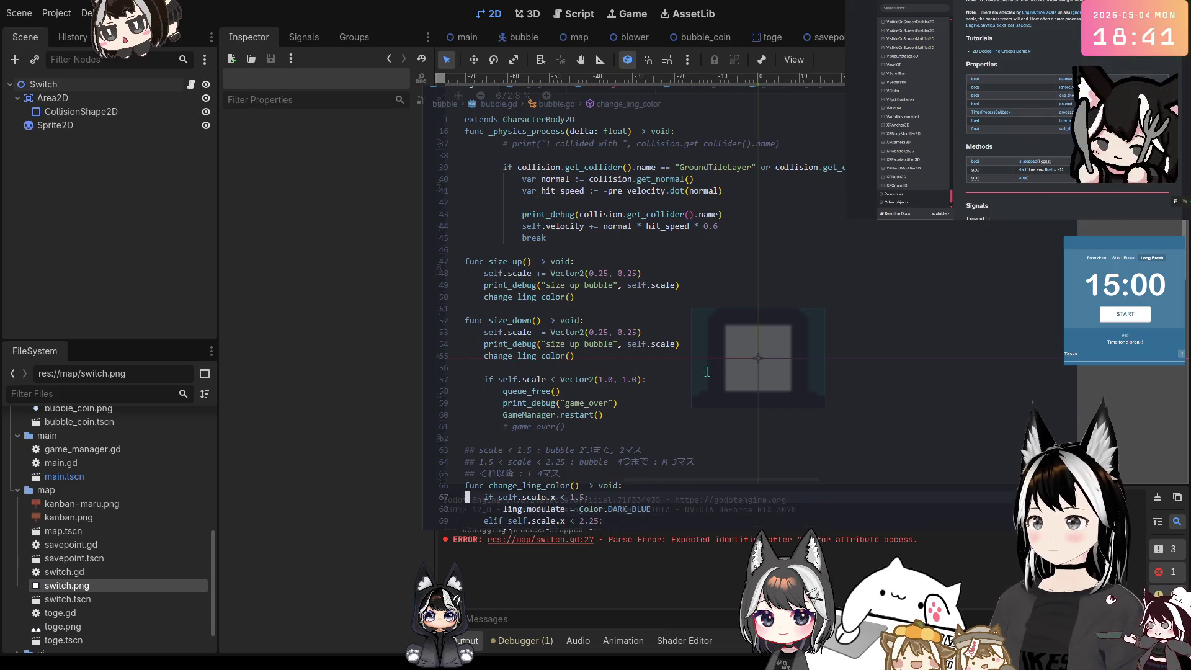
key(ctrl+alt+o)
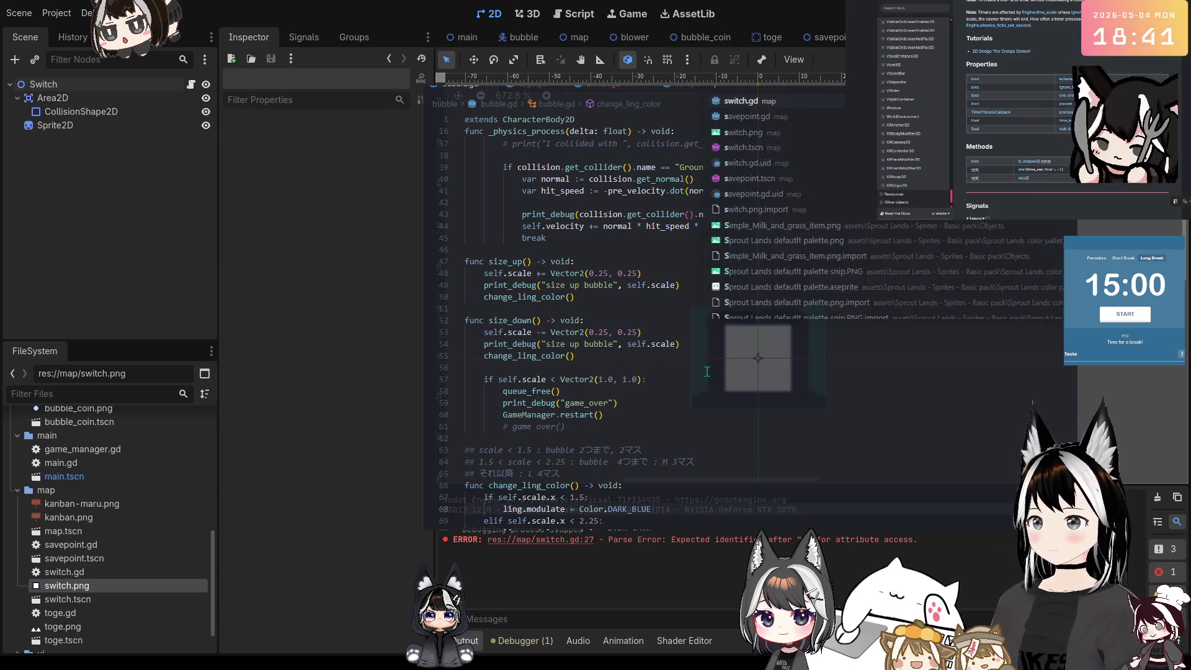
text(switch)
key(Return)
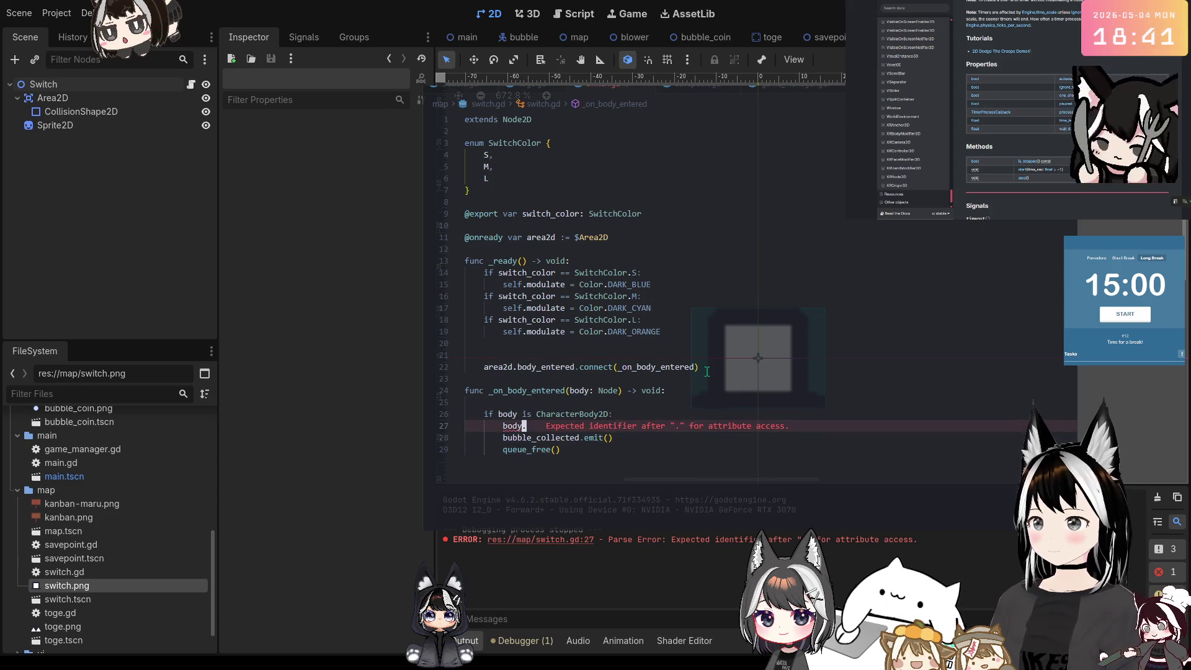
- Write 'body.ling.modulate = self.modulate' in the handler
text(bub)
key(BackSpace)
key(BackSpace)
key(BackSpace)
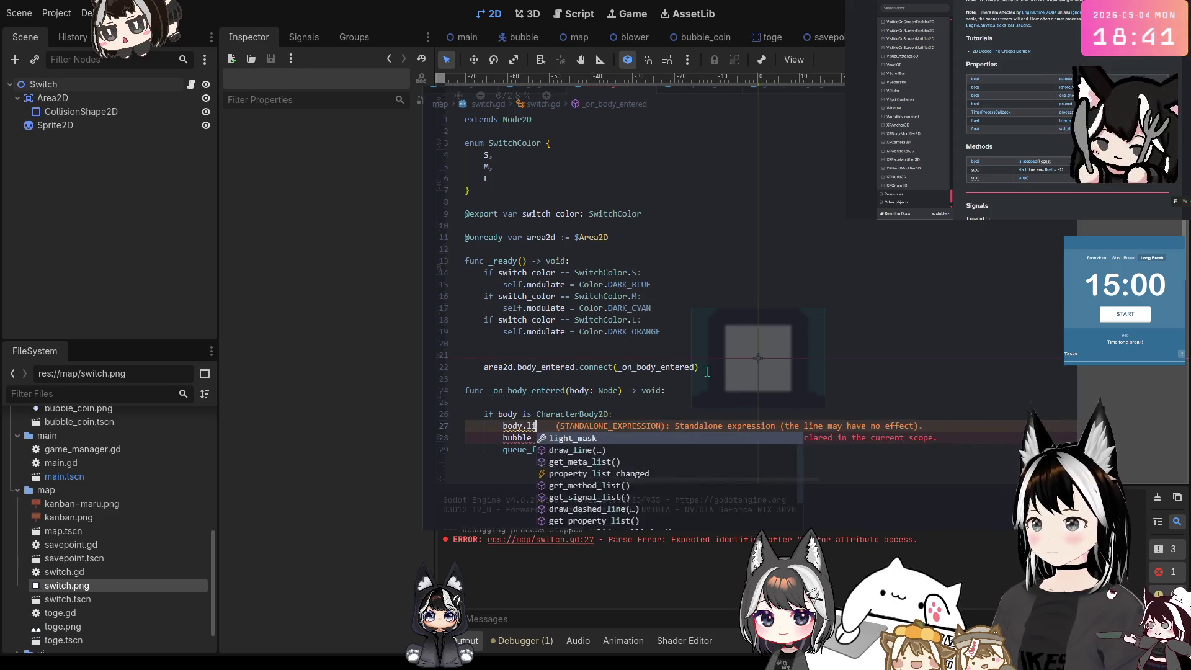
key(Escape)
text(lin)
key(Escape)
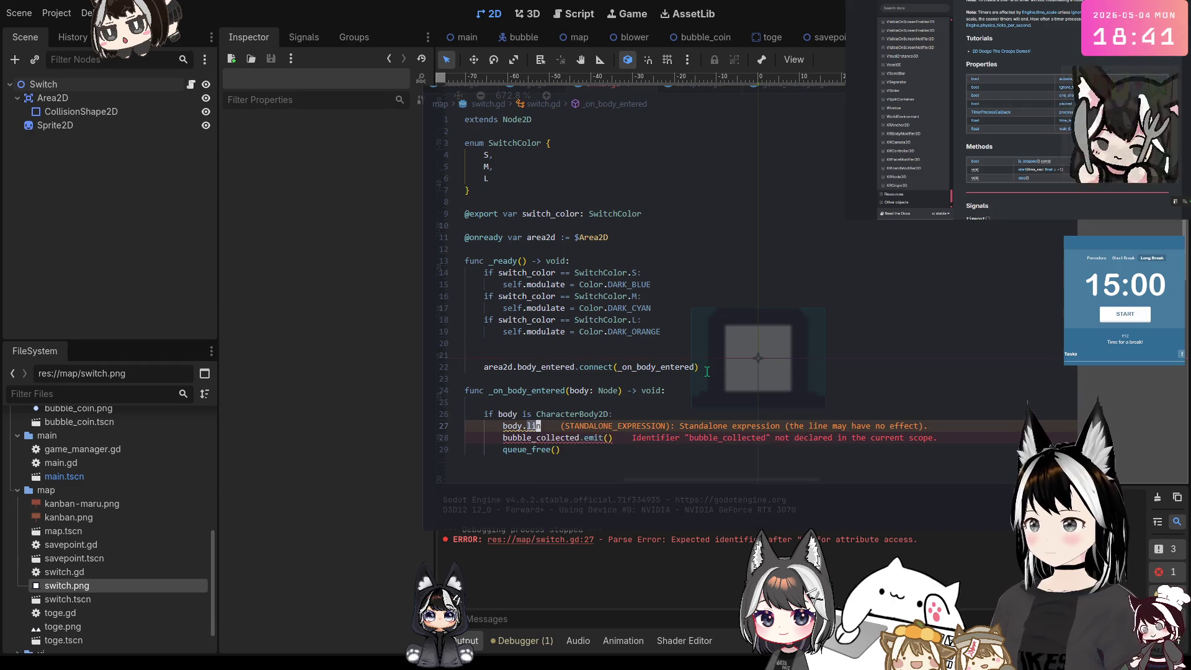
key(ctrl+v)
key(BackSpace)
key(BackSpace)
key(BackSpace)
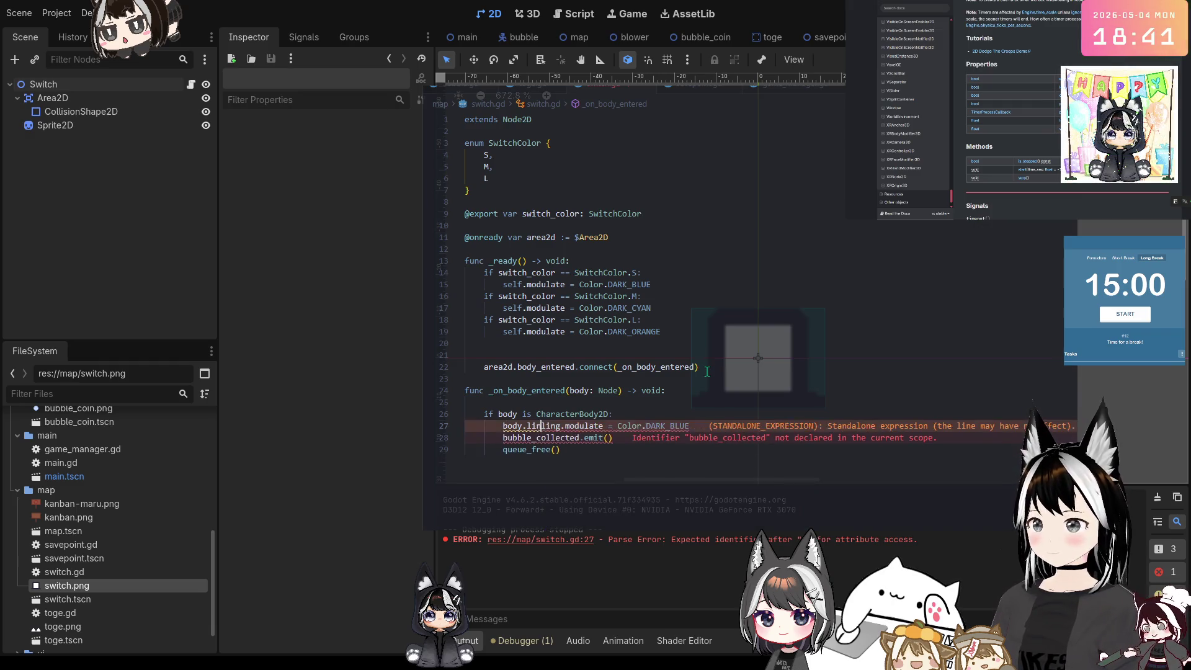
key(Left)
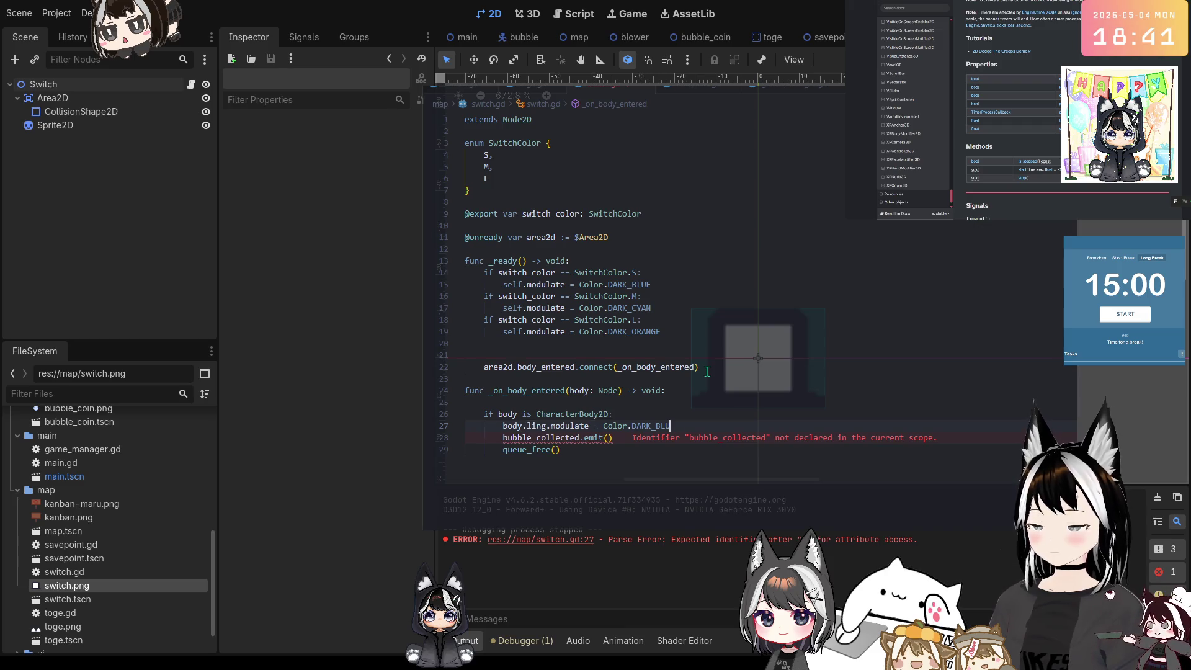
key(BackSpace)
key(BackSpace)
key(BackSpace)
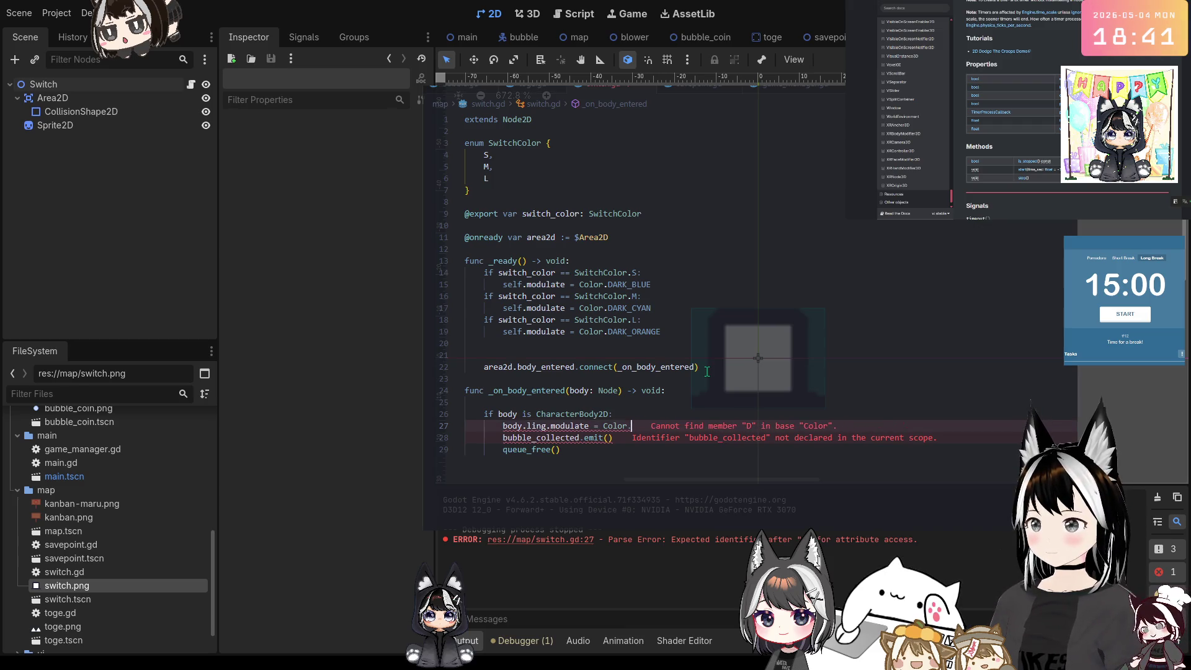
key(BackSpace)
key(BackSpace)
key(BackSpace)
text(self.)
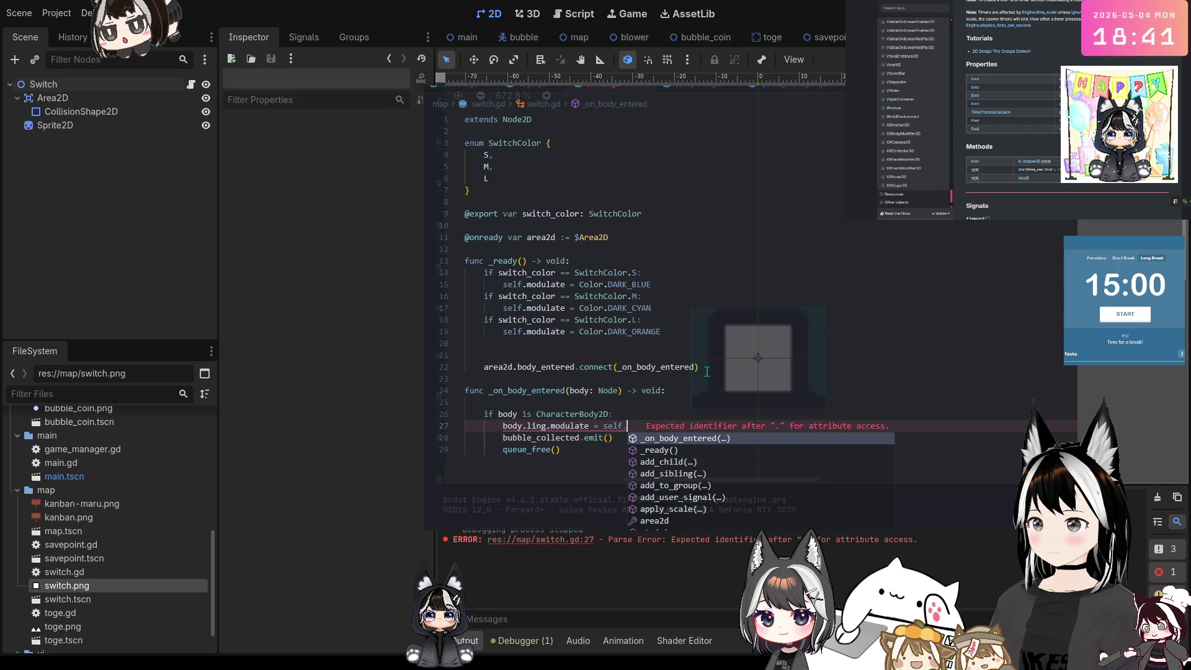
text(modulate)
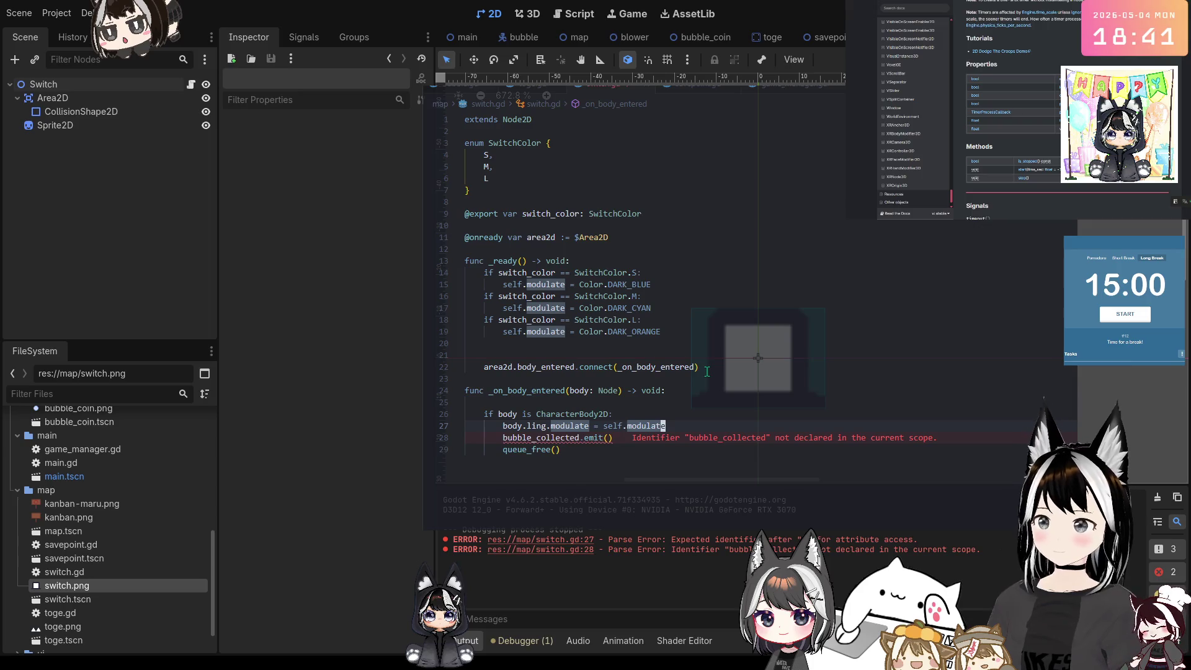
key(Down)
key(Down)
key(ctrl+x)
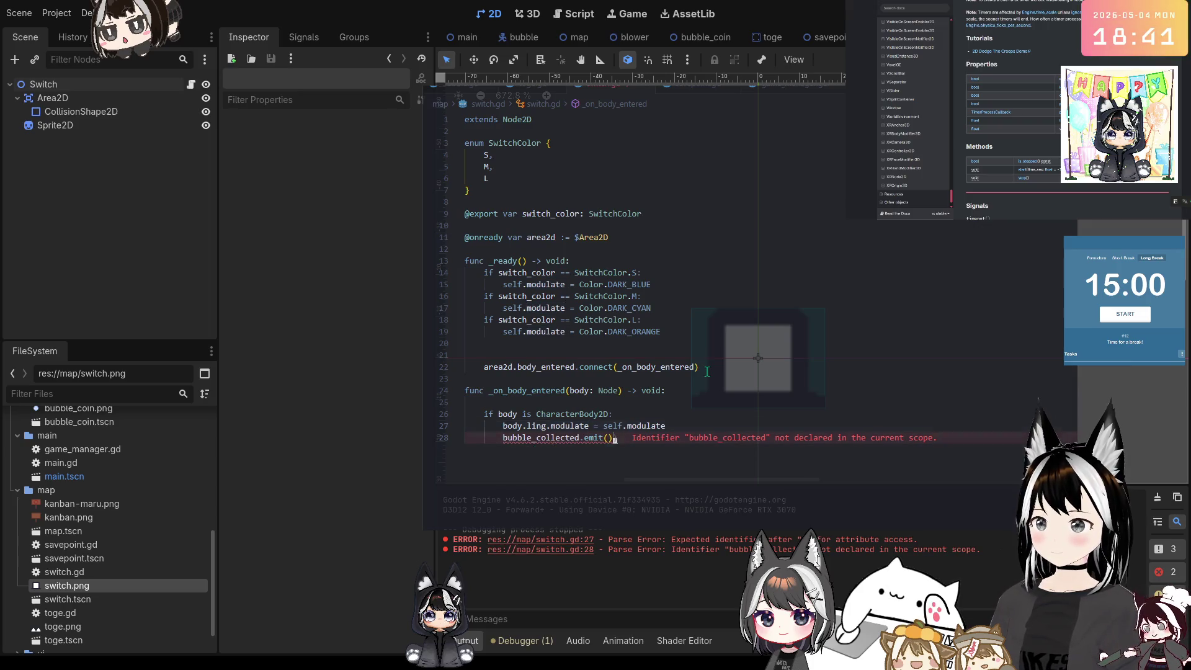
key(Home)
key(ctrl+Delete)
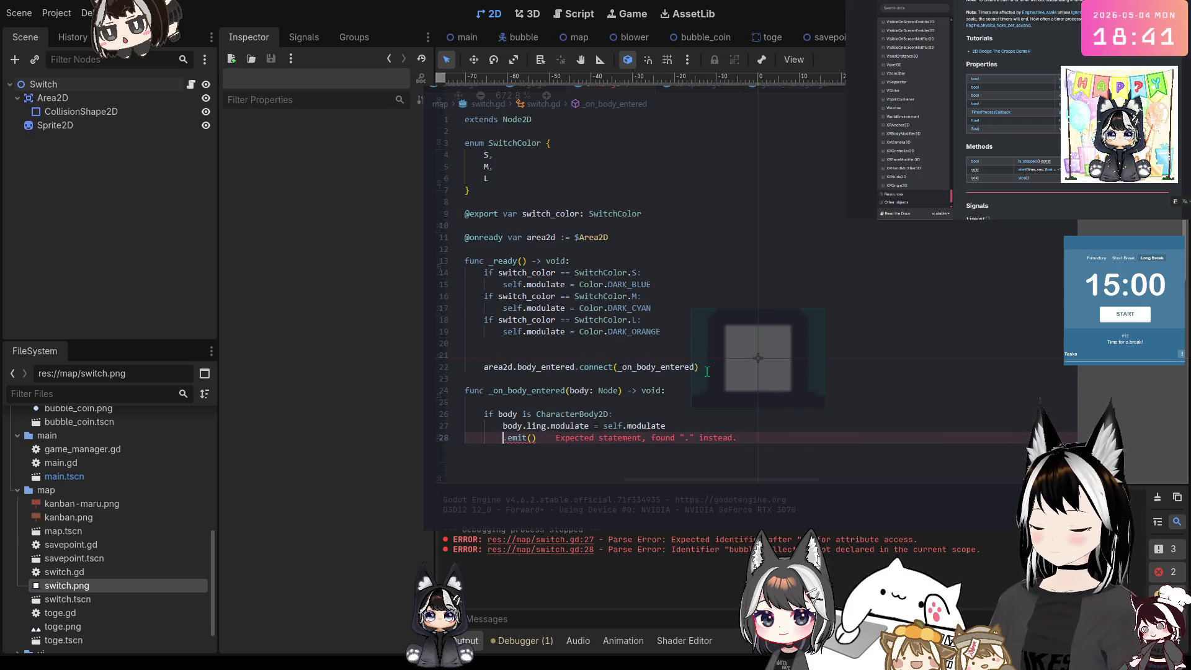
text(button)
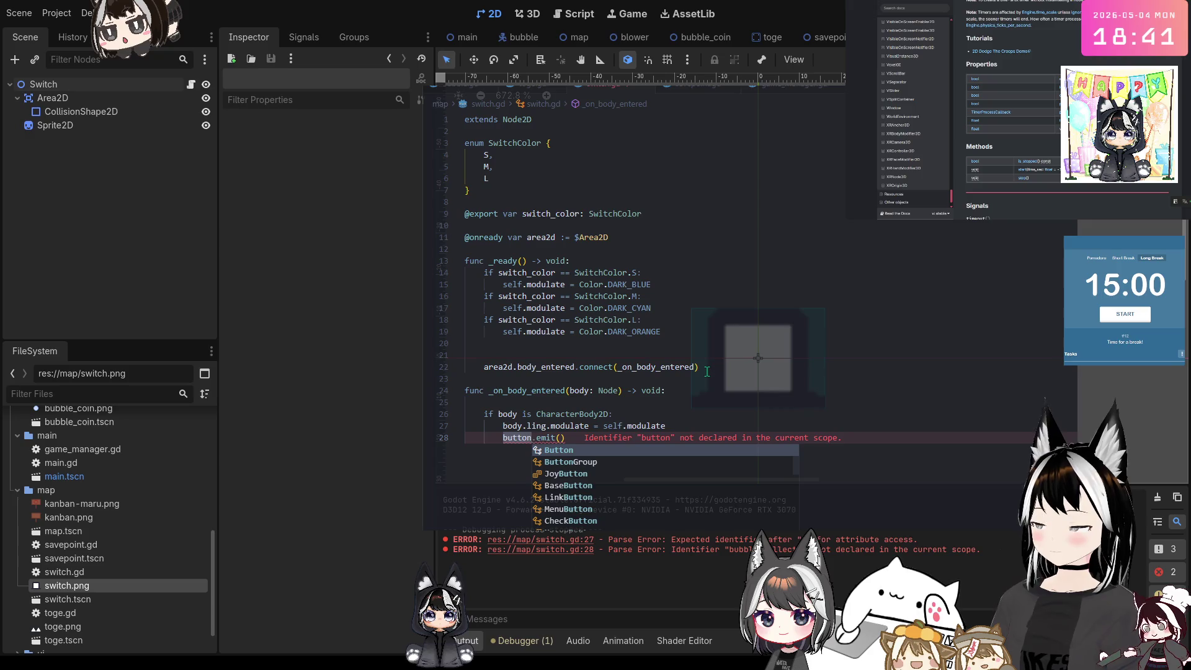
key(BackSpace)
key(BackSpace)
key(BackSpace)
text(swith)
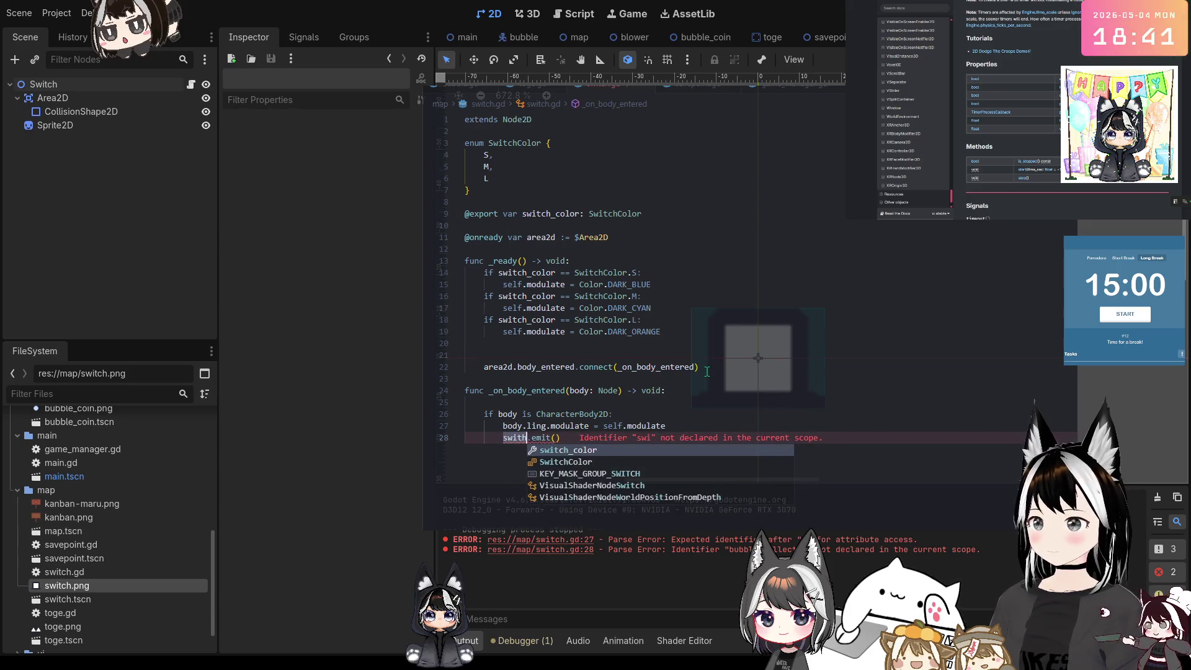
key(BackSpace)
text(ch_press)
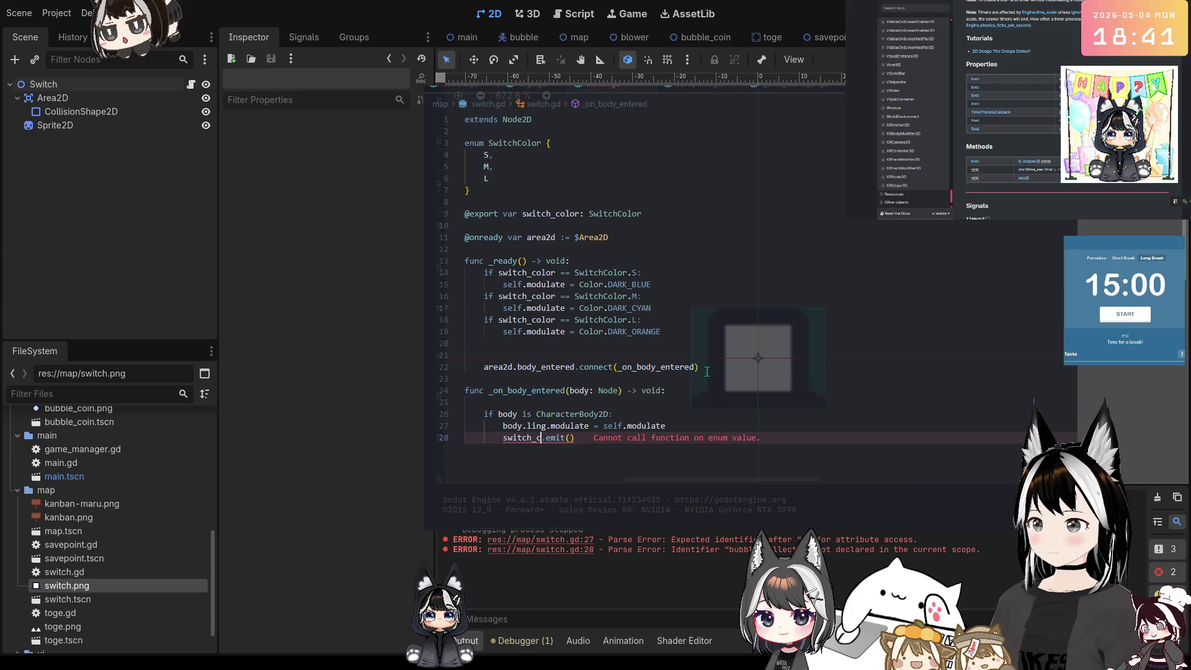
text(ed)
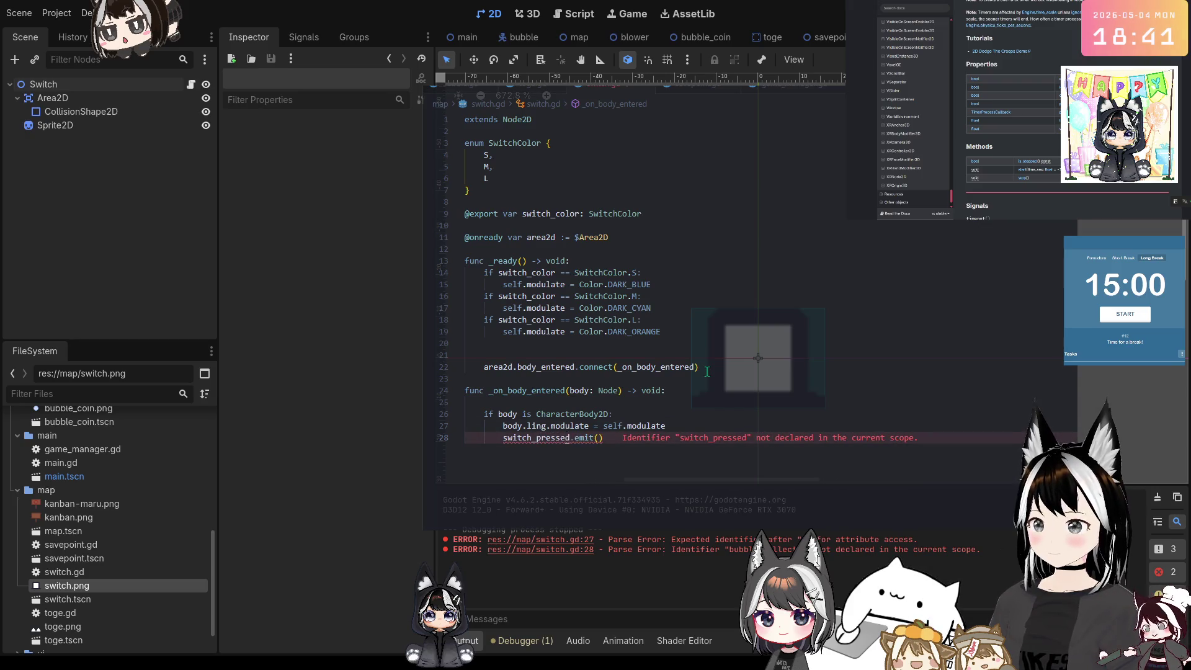
key(ctrl+shift+Left)
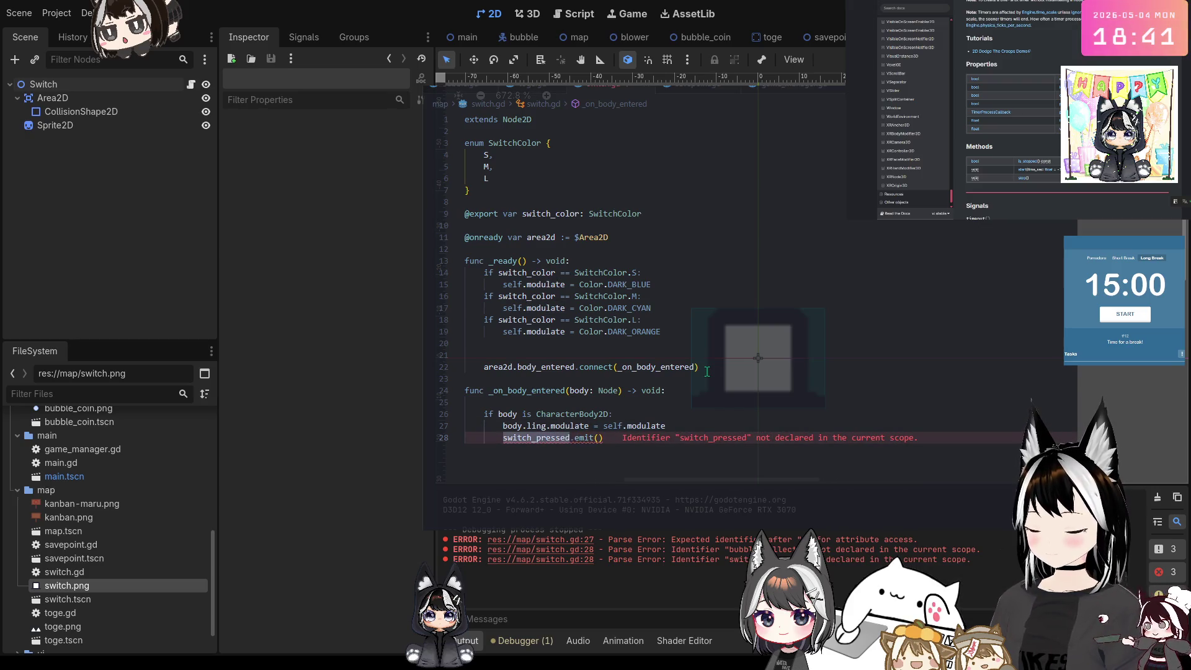
key(Up)
key(Up)
key(Up)
key(Return)
key(Return)
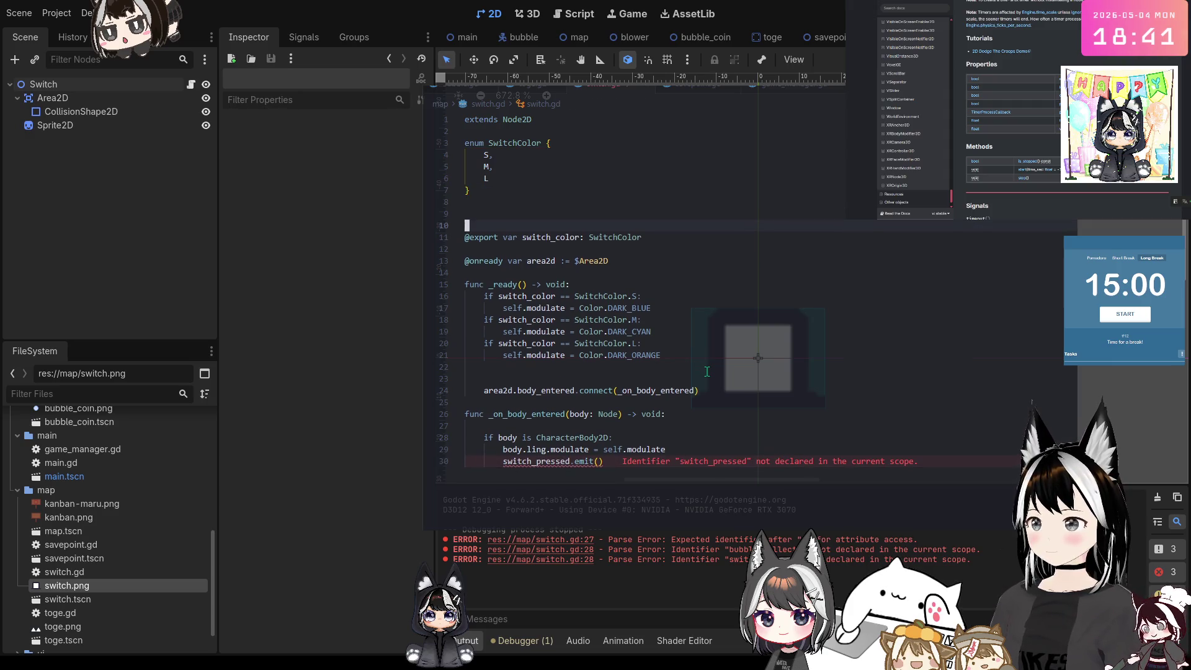
text(emit)
key(BackSpace)
key(BackSpace)
key(BackSpace)
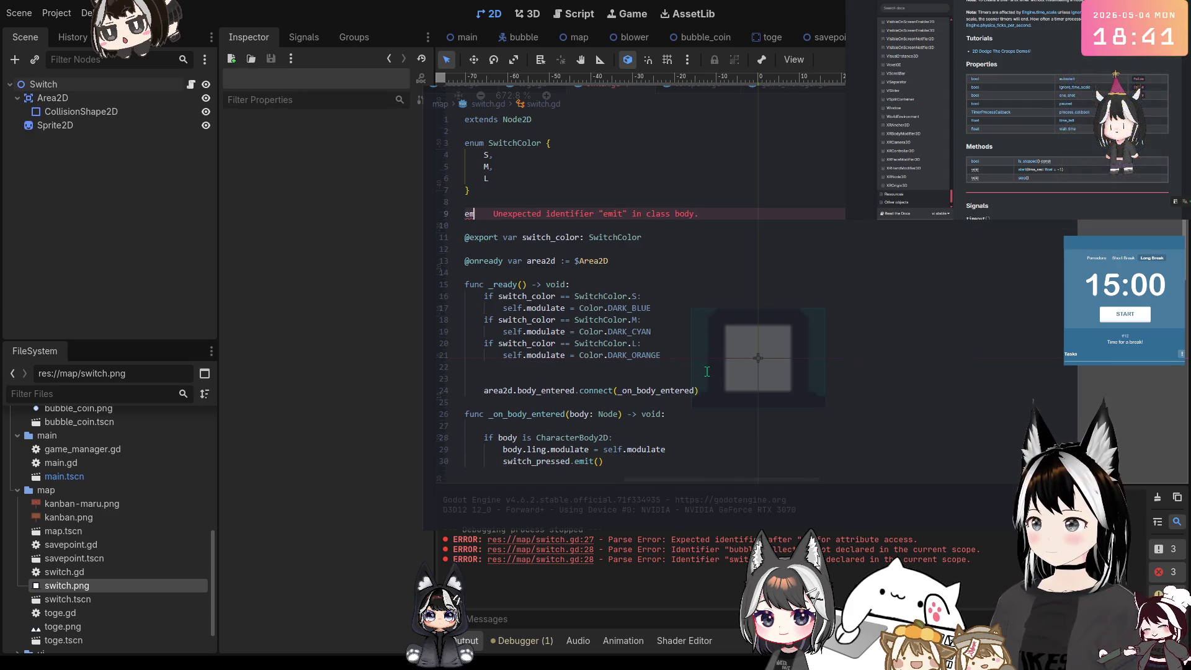
text(mit switch)
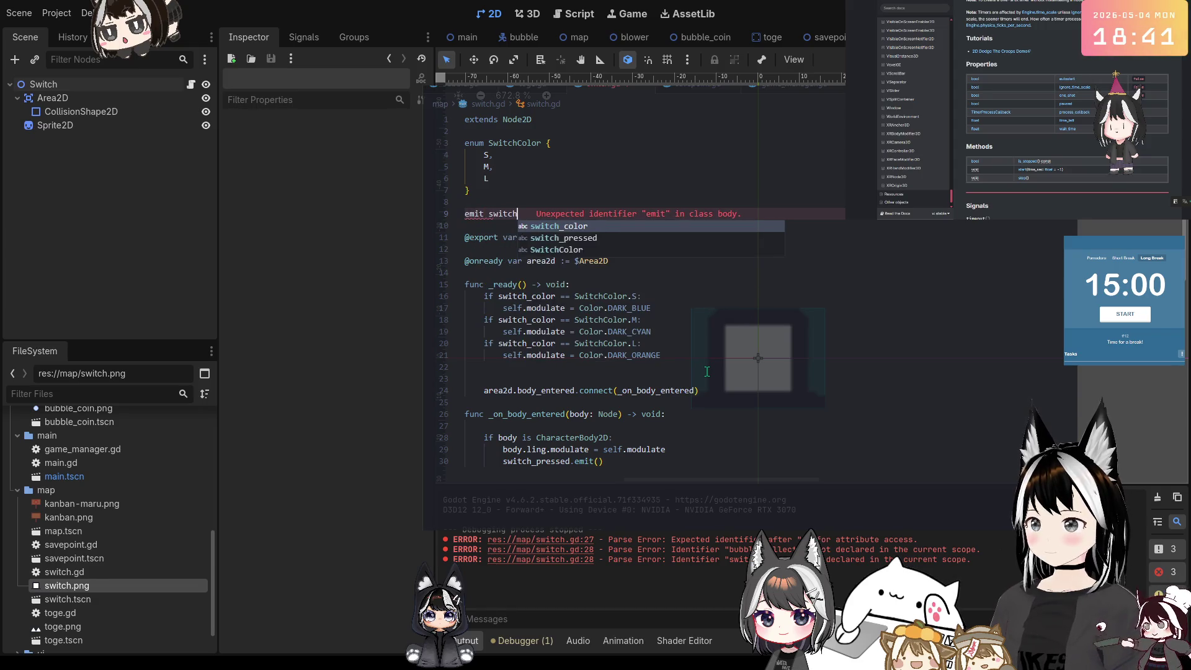
text(_pressed())
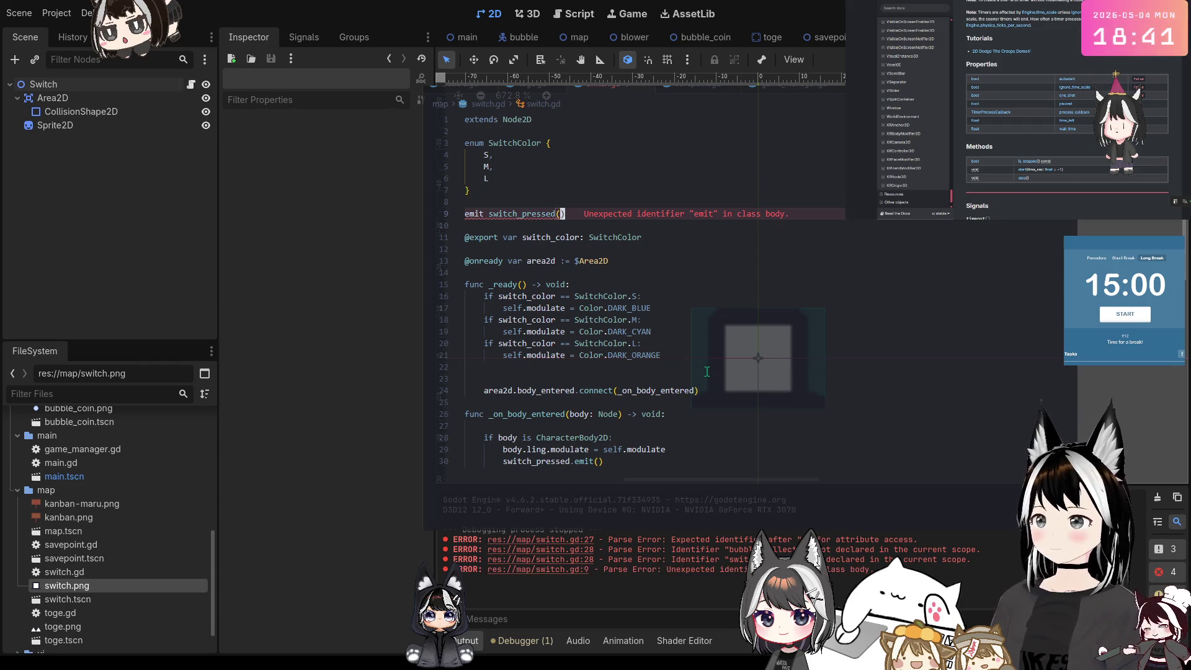
key(ctrl+shift+Right)
text(swit)
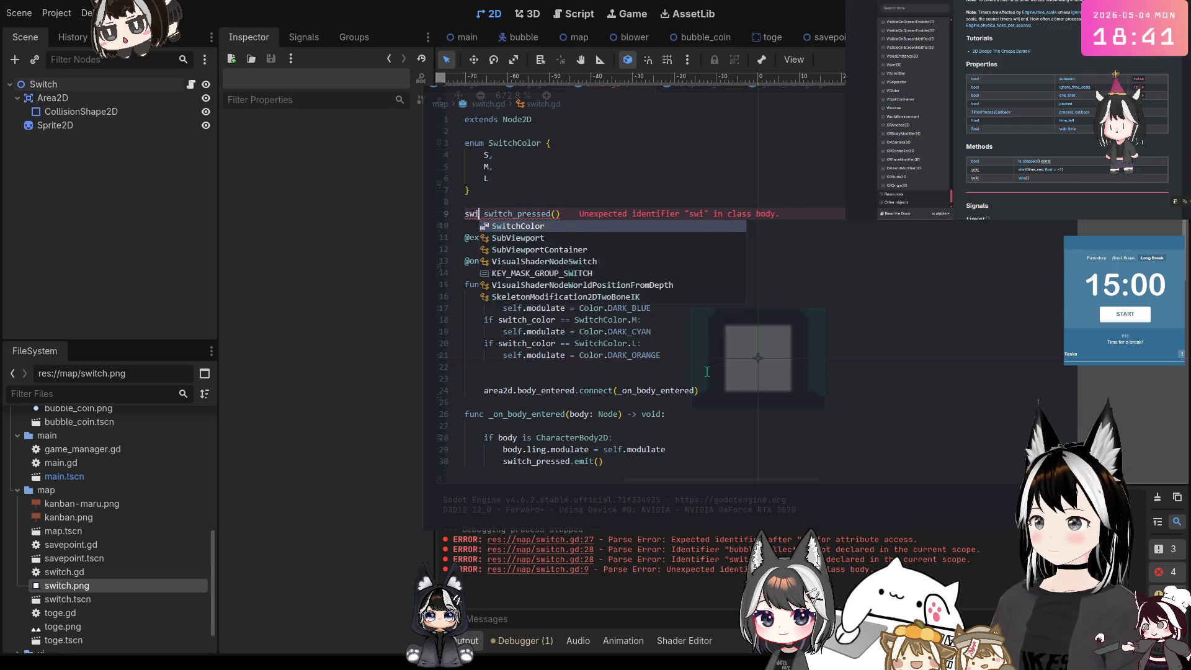
key(BackSpace)
key(BackSpace)
key(BackSpace)
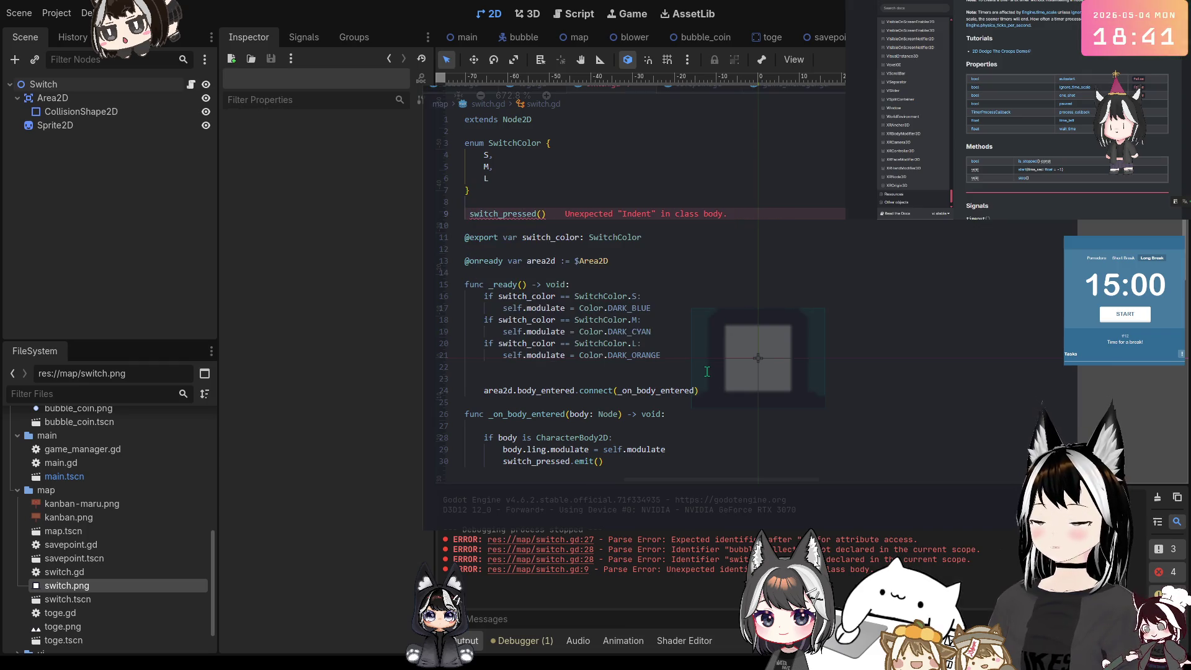
key(Home)
text(signal)
key(ctrl+shift+Left)
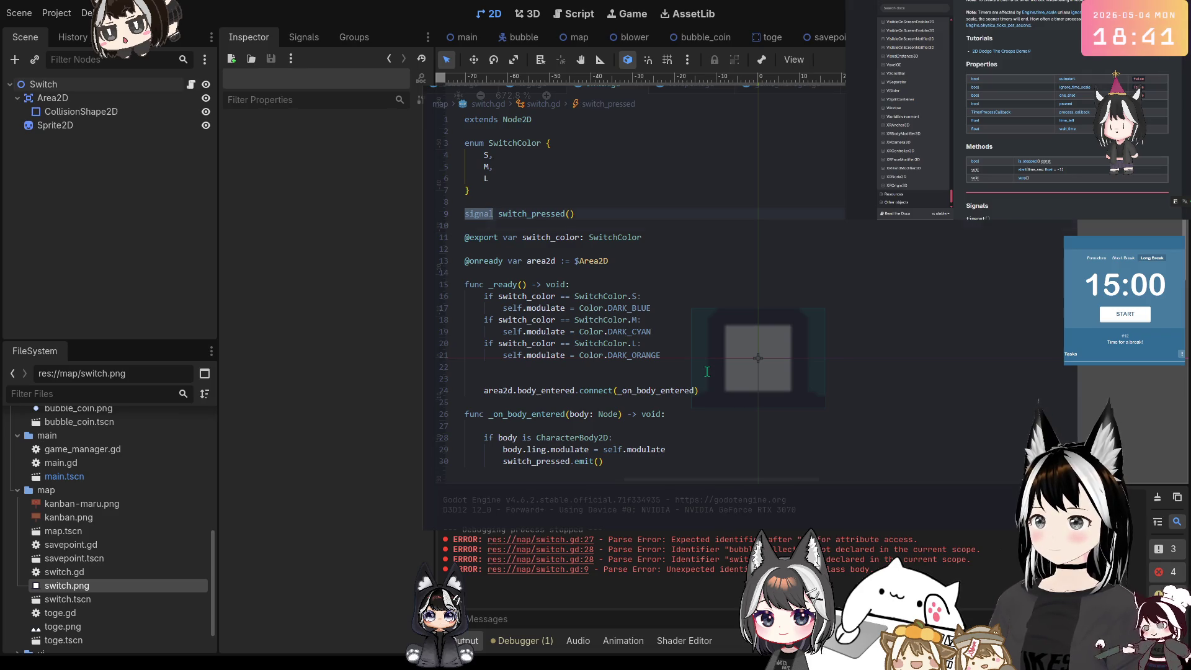
key(Right)
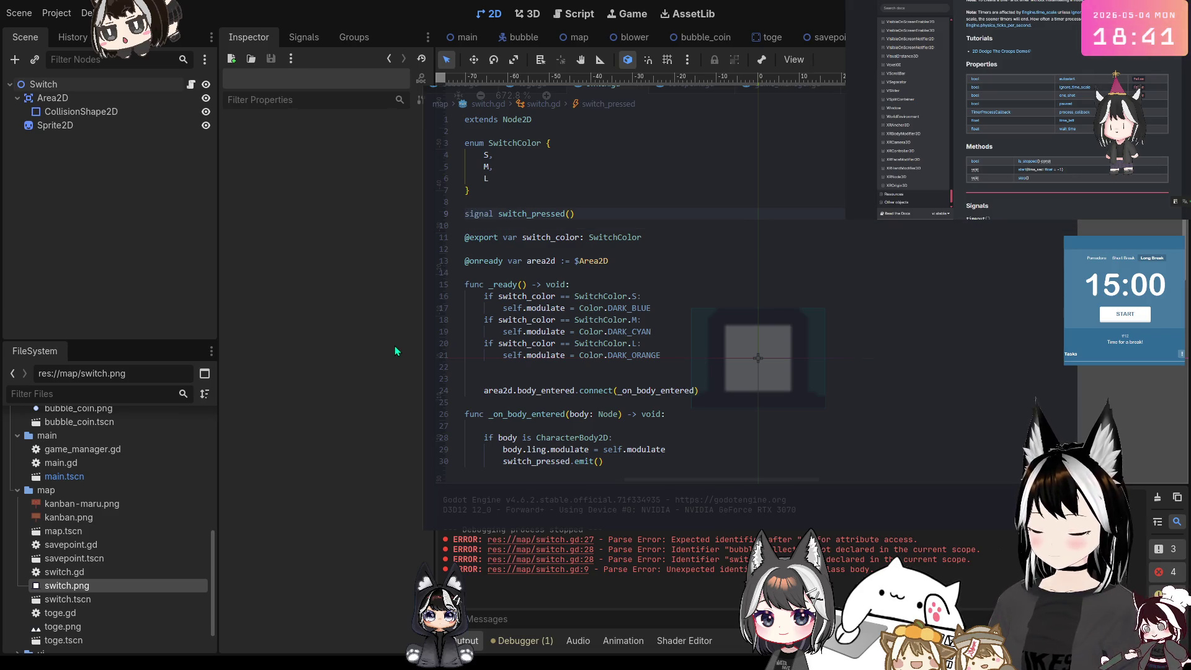
key(F5)
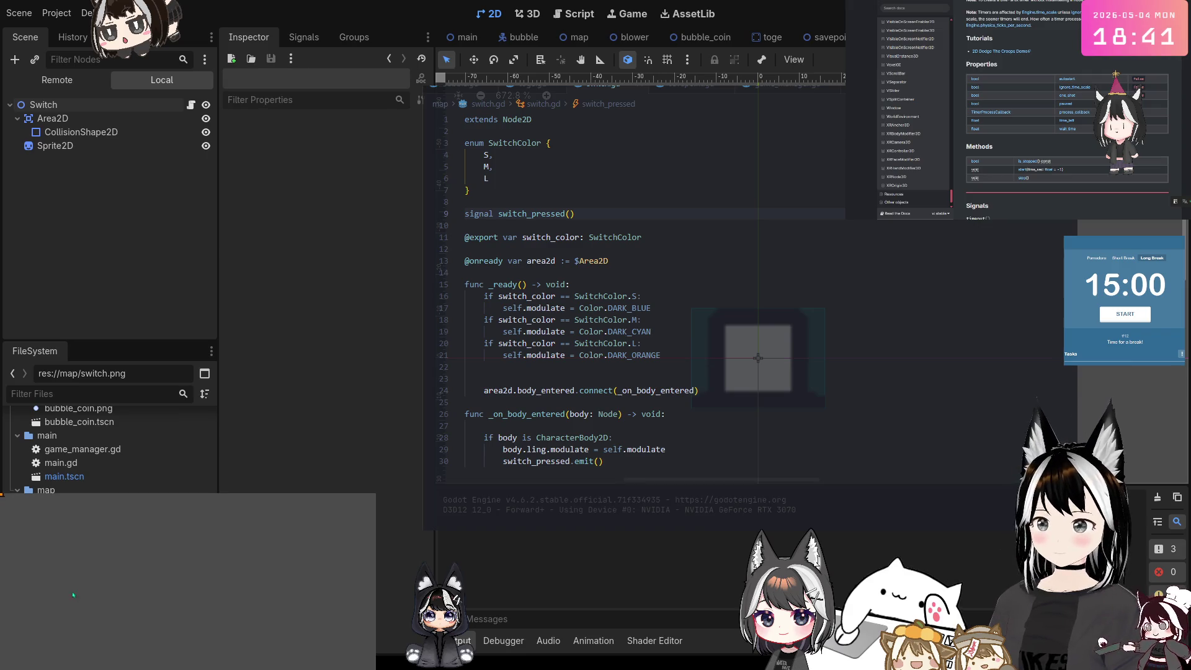
- Instance switch.tscn as a child of the Map root, keeping the name Switch
key(F8)
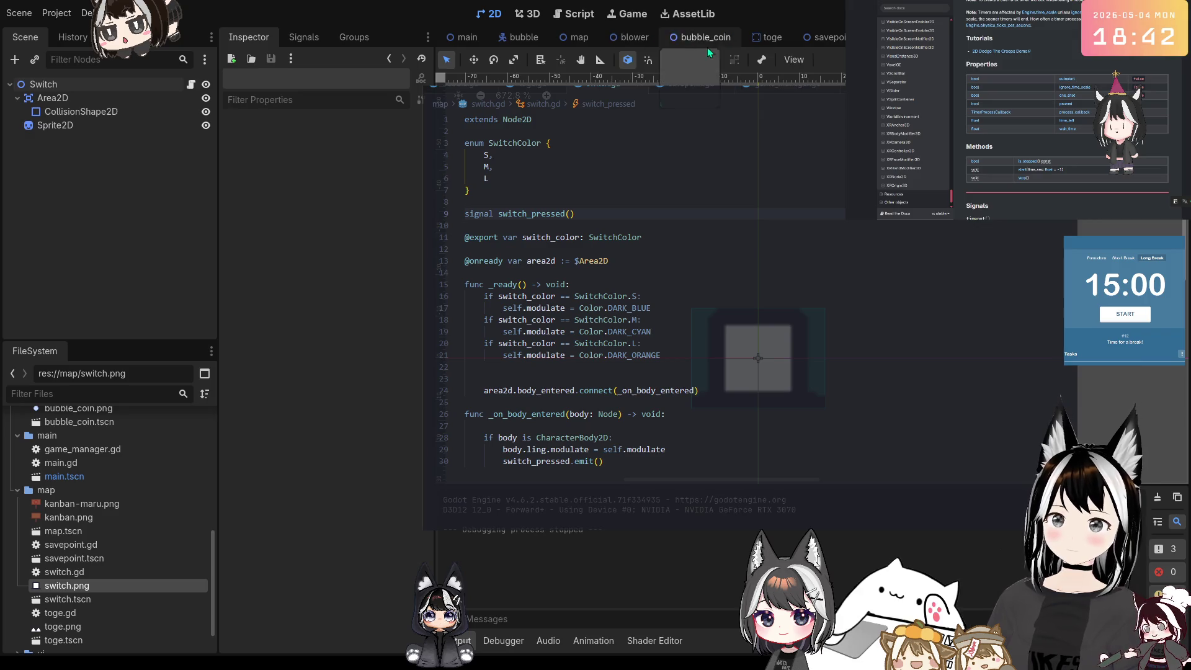
click(576, 38)
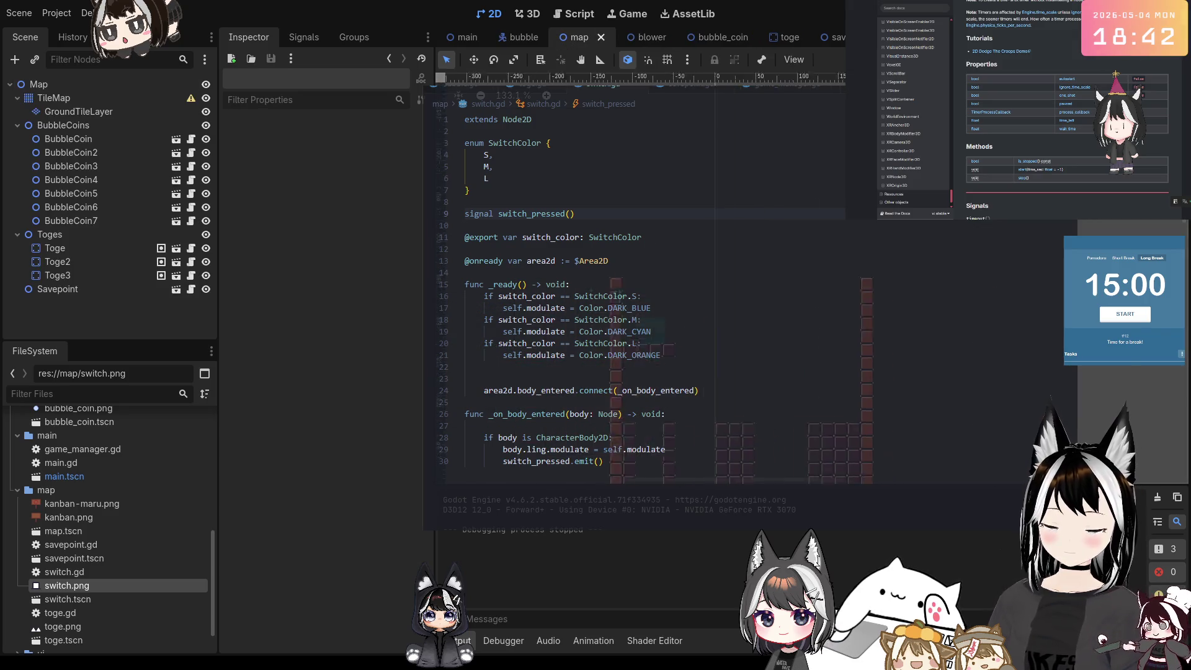
scroll(609, 279, up, 5)
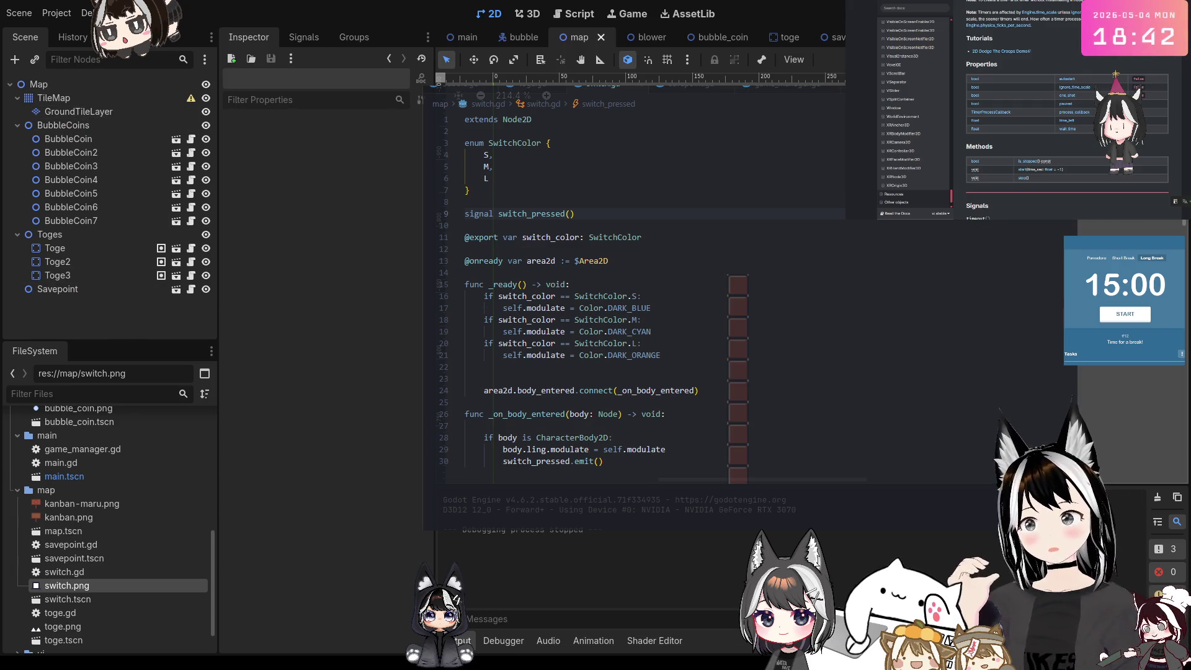
click(122, 83)
key(ctrl+a)
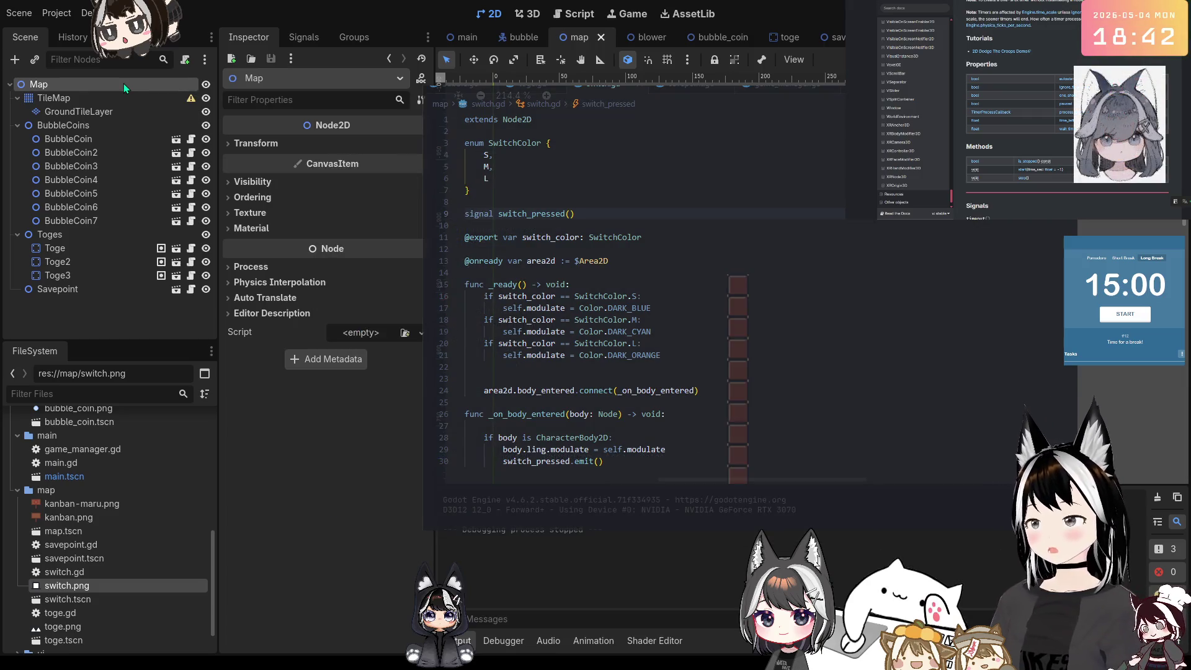
key(ctrl+shift+o)
text(swi)
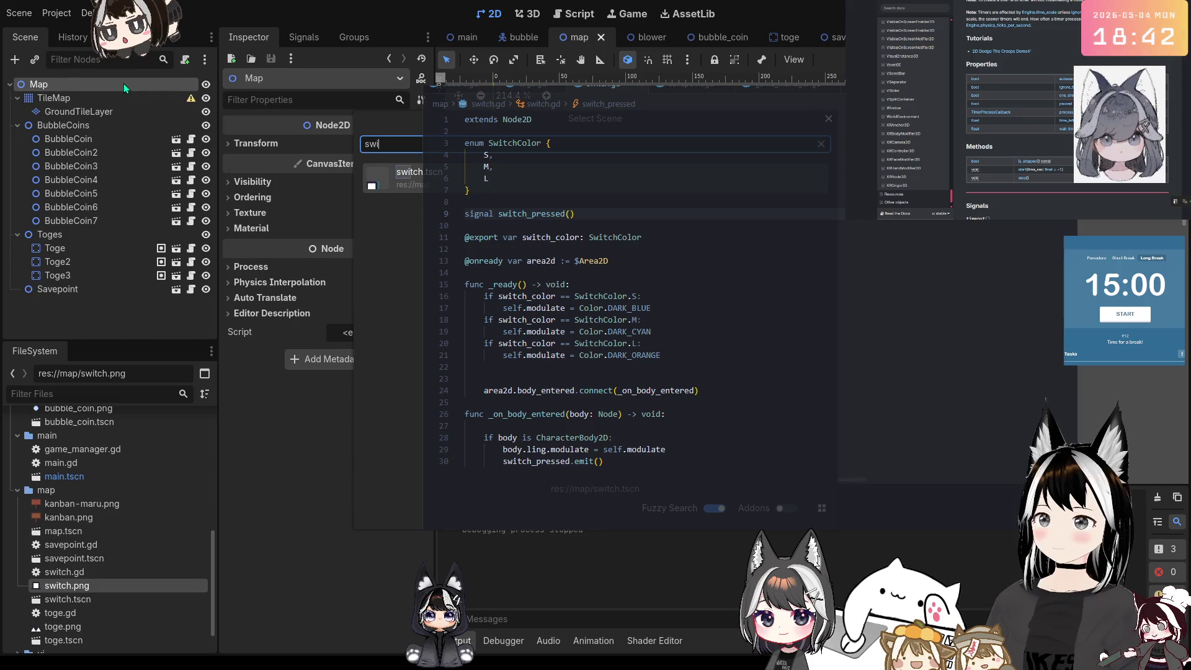
key(Return)
key(F2)
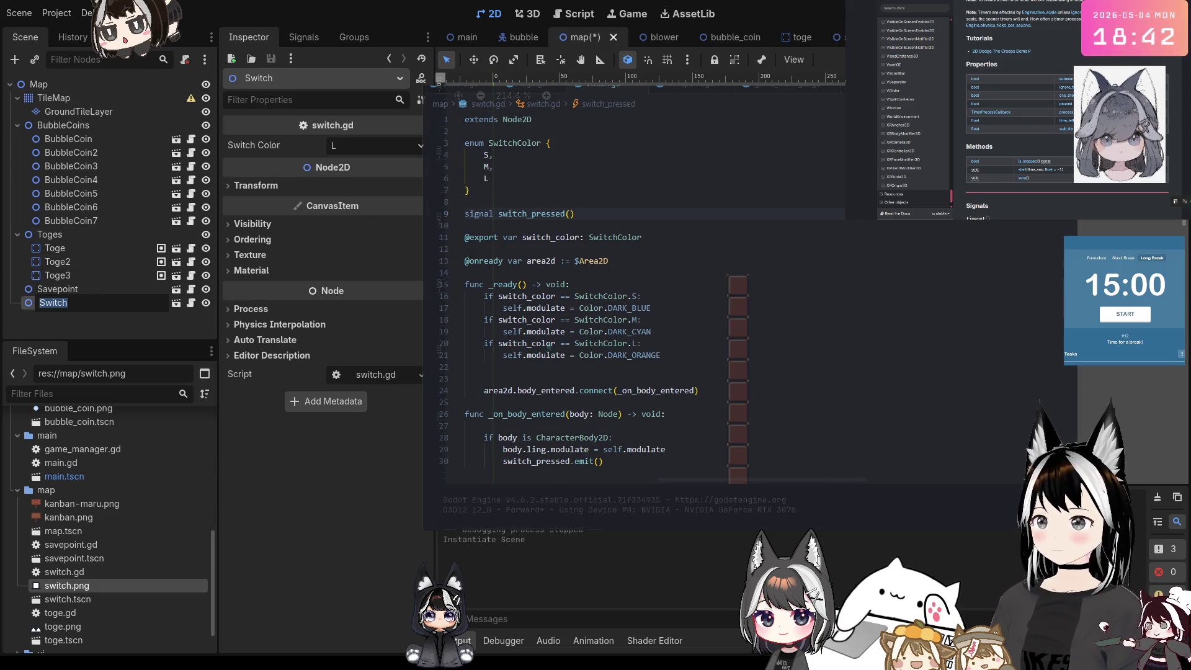
key(Return)
- Move the Switch beside the column of red tiles and save the map scene
scroll(708, 216, down, 5)
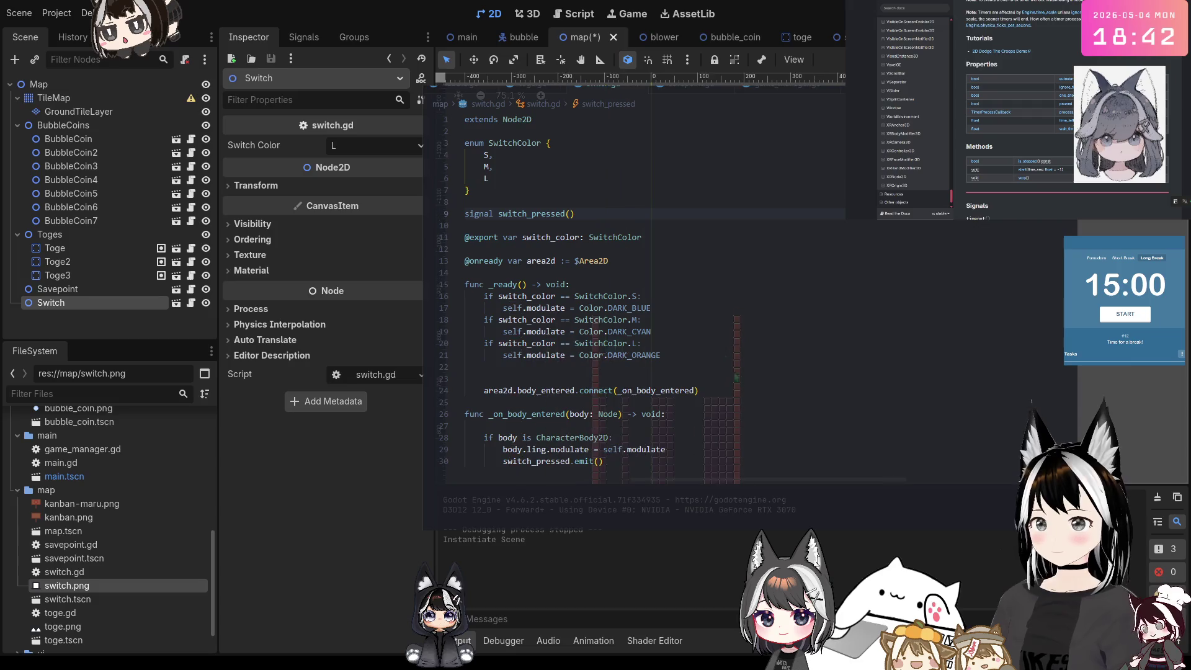
drag(708, 216, 564, 151)
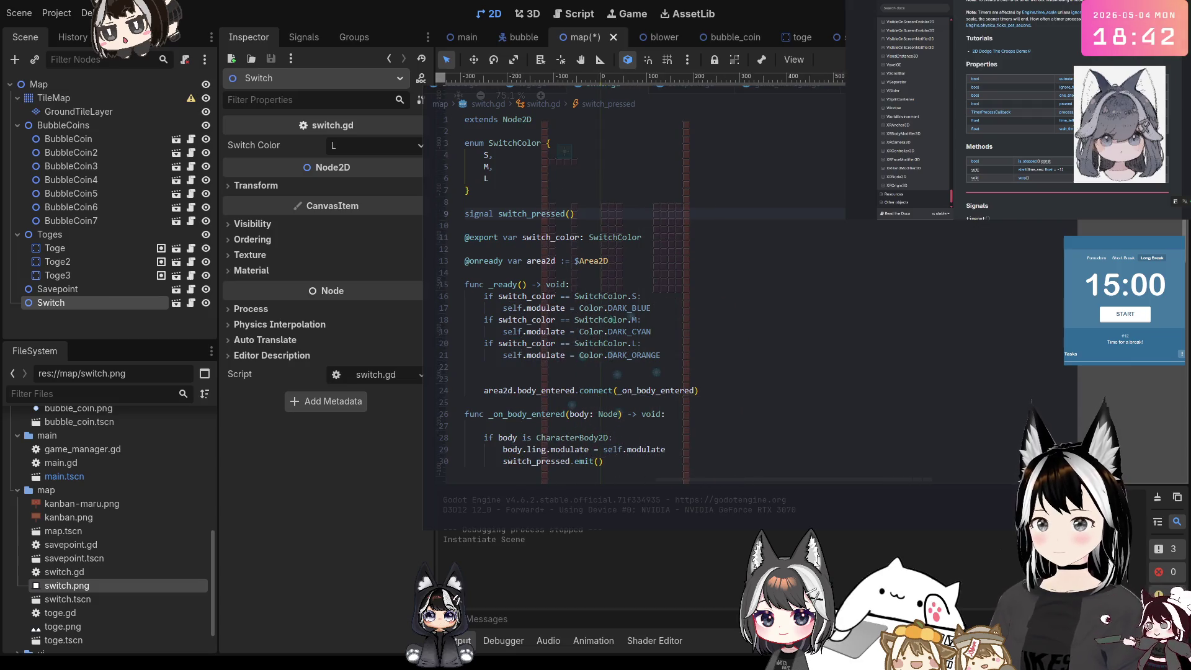
click(473, 59)
drag(631, 434, 701, 216)
scroll(676, 229, up, 3)
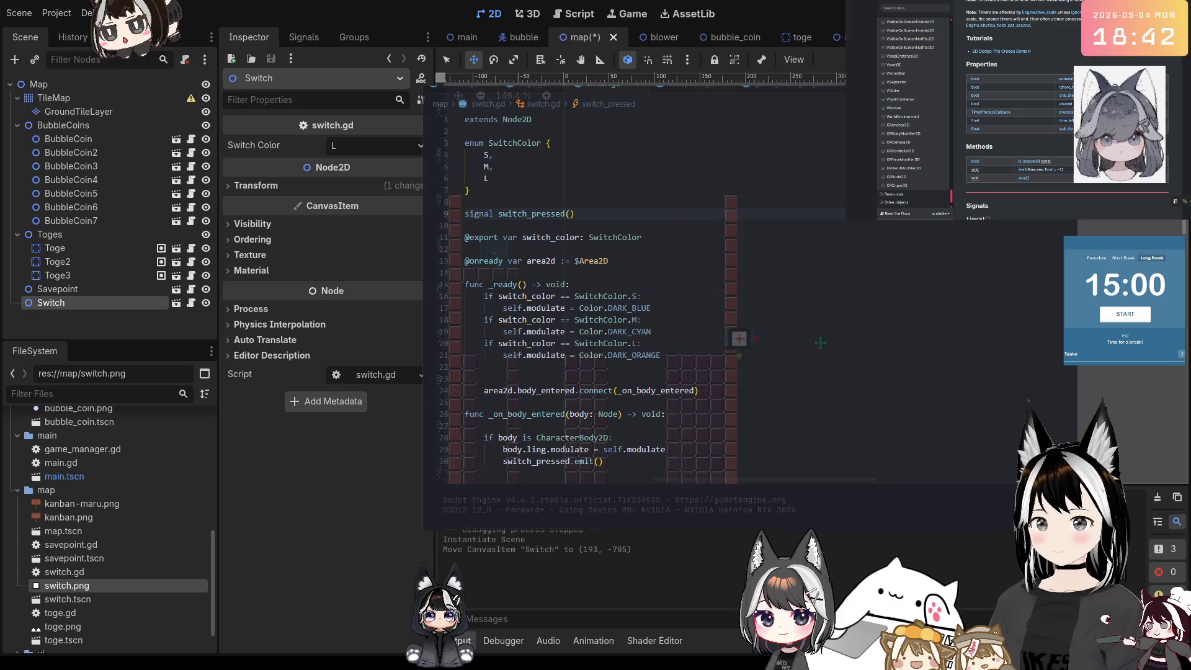
scroll(676, 229, up, 2)
mouse_move(724, 355)
mouse_down()
mouse_move(657, 162)
mouse_move(678, 161)
mouse_up()
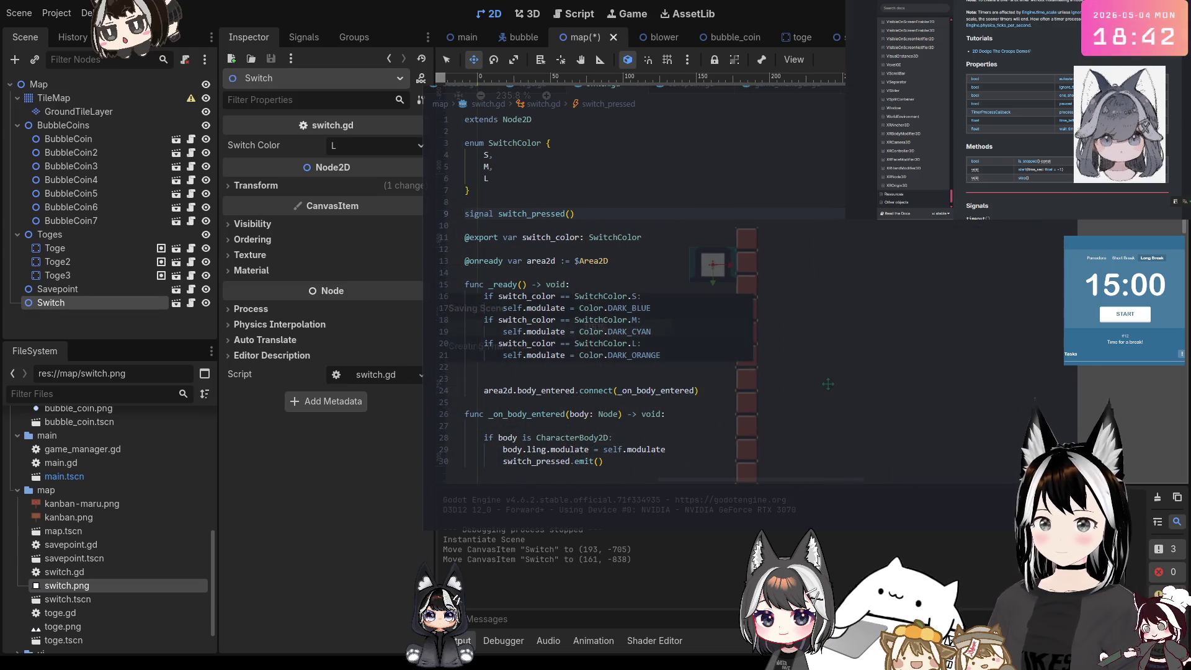
key(ctrl+s)
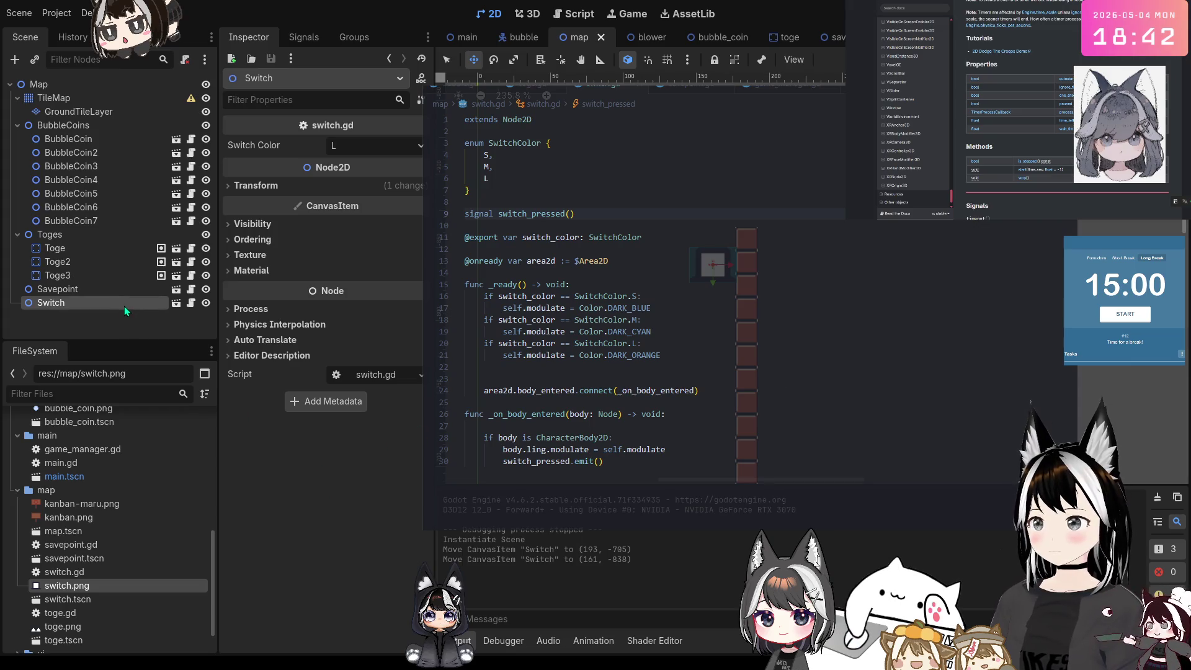
- Reselect the Switch and keep its Switch Color at L
click(116, 325)
click(107, 306)
click(370, 143)
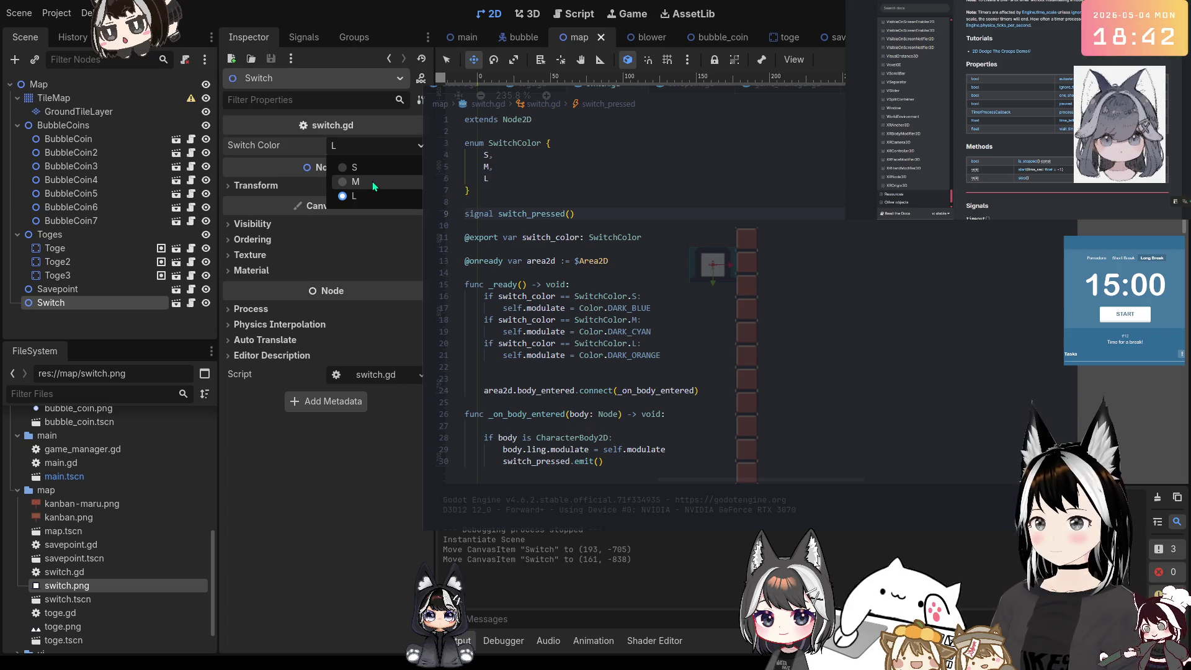
click(370, 196)
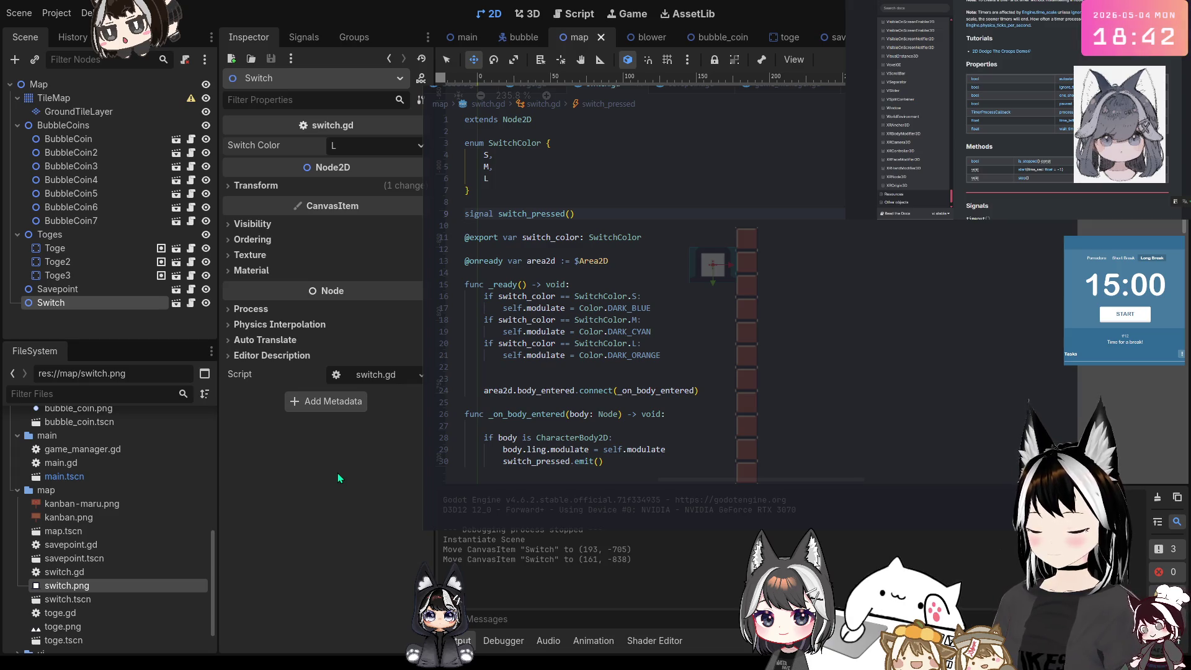
key(F5)
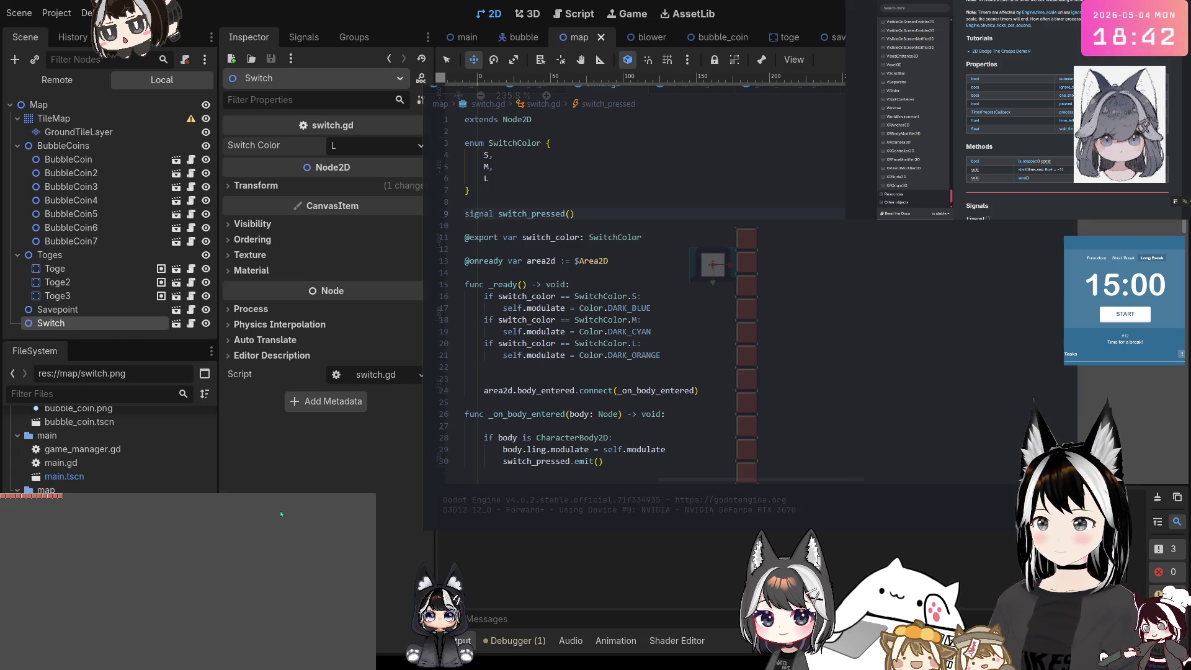
key(F8)
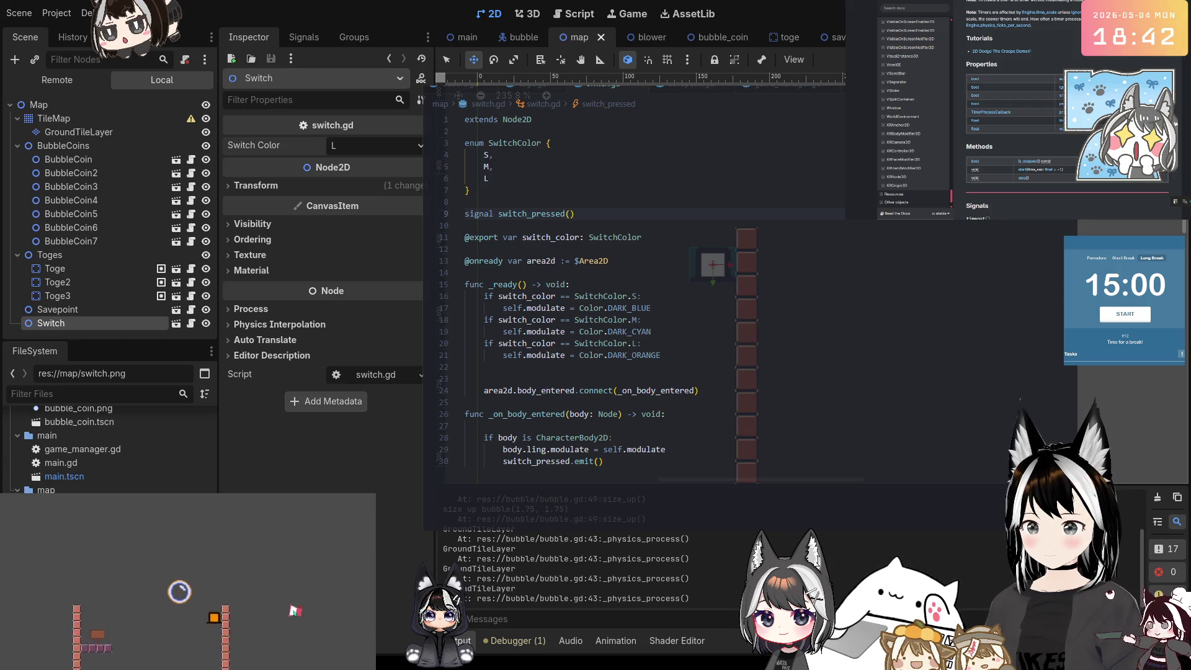
key(F8)
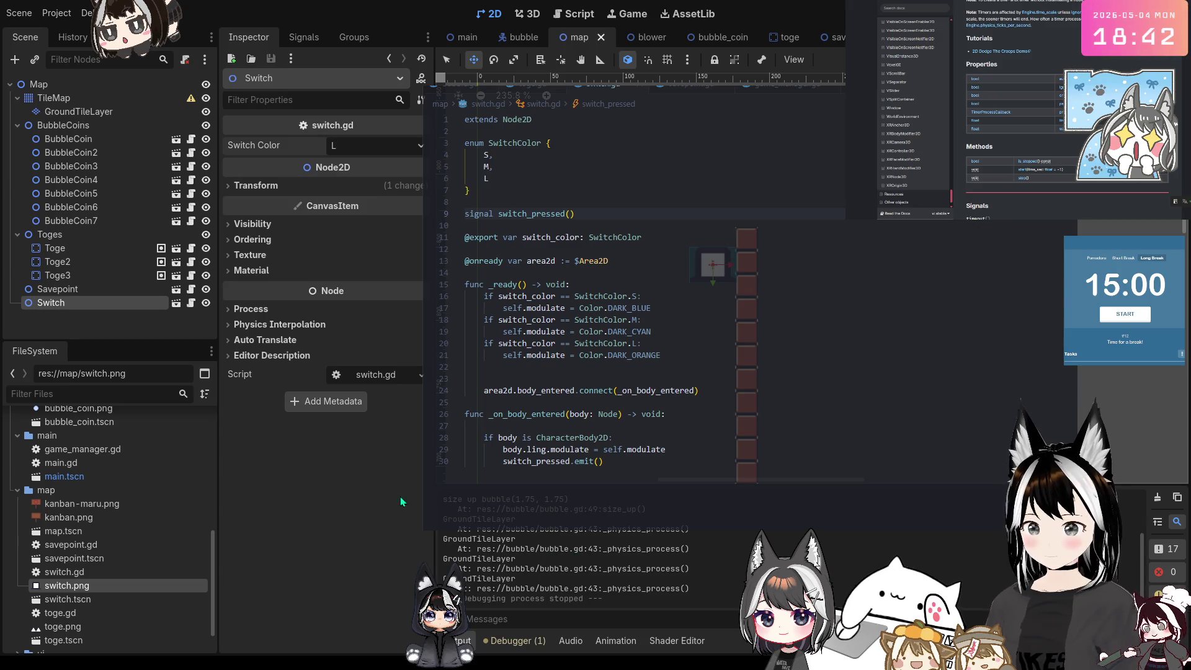
key(ctrl+d)
- Comment out the collider-name print_debug on line 43 of bubble.gd
drag(661, 355, 607, 355)
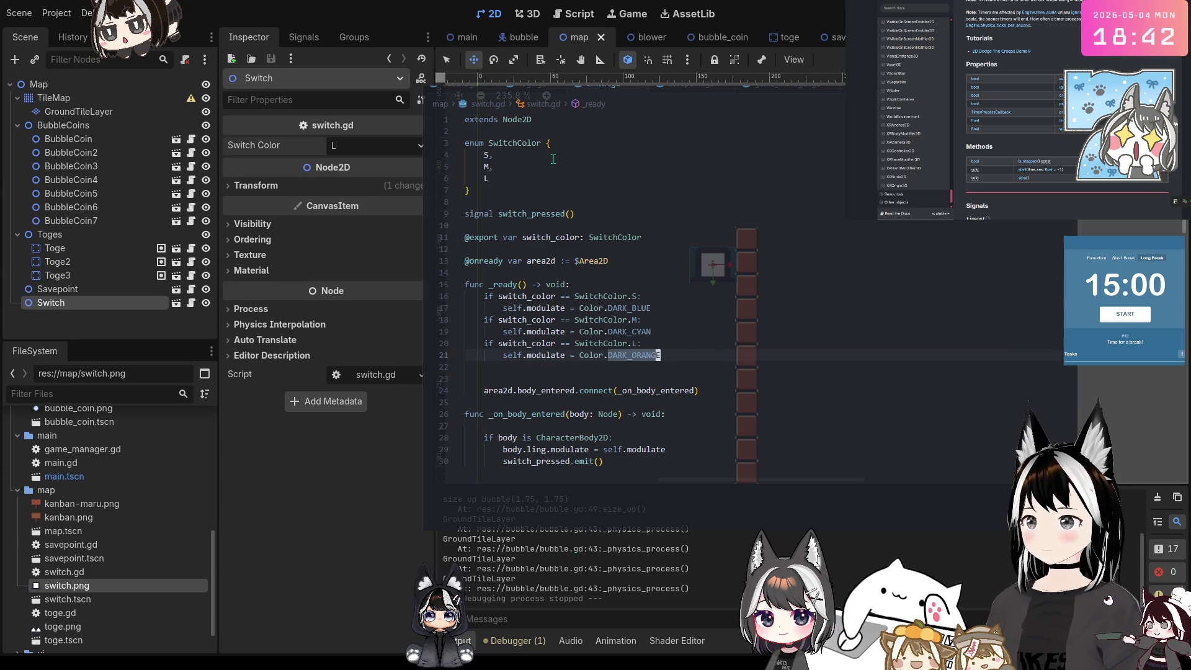
key(alt+Left)
scroll(630, 287, up, 2)
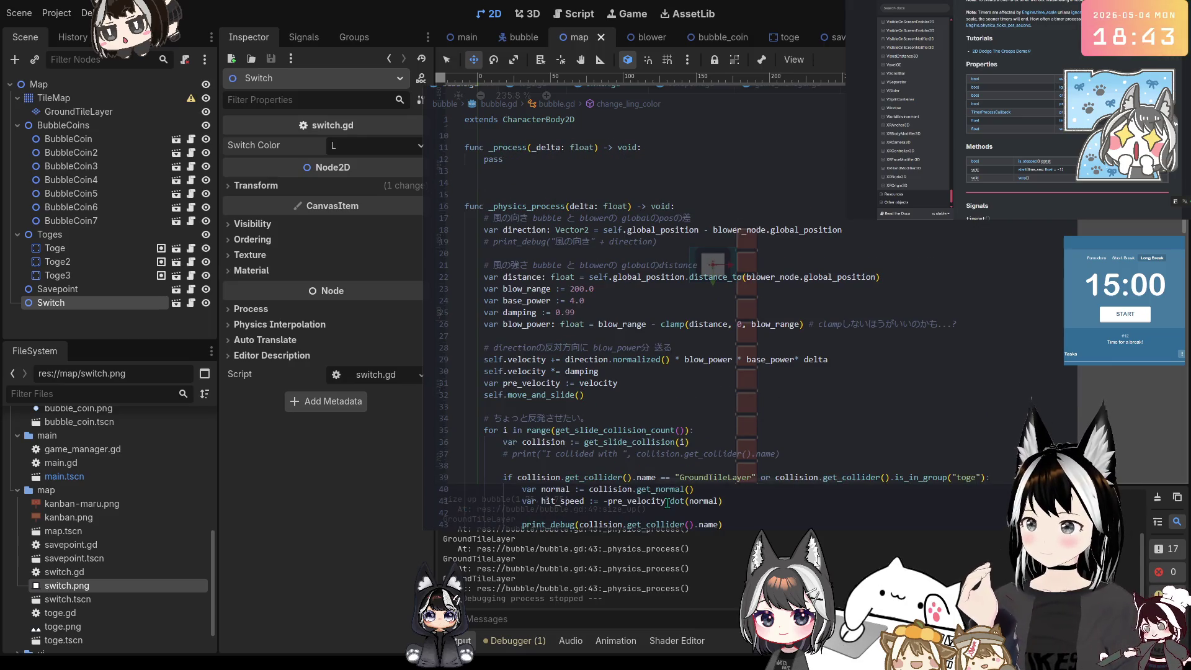
click(680, 524)
click(466, 524)
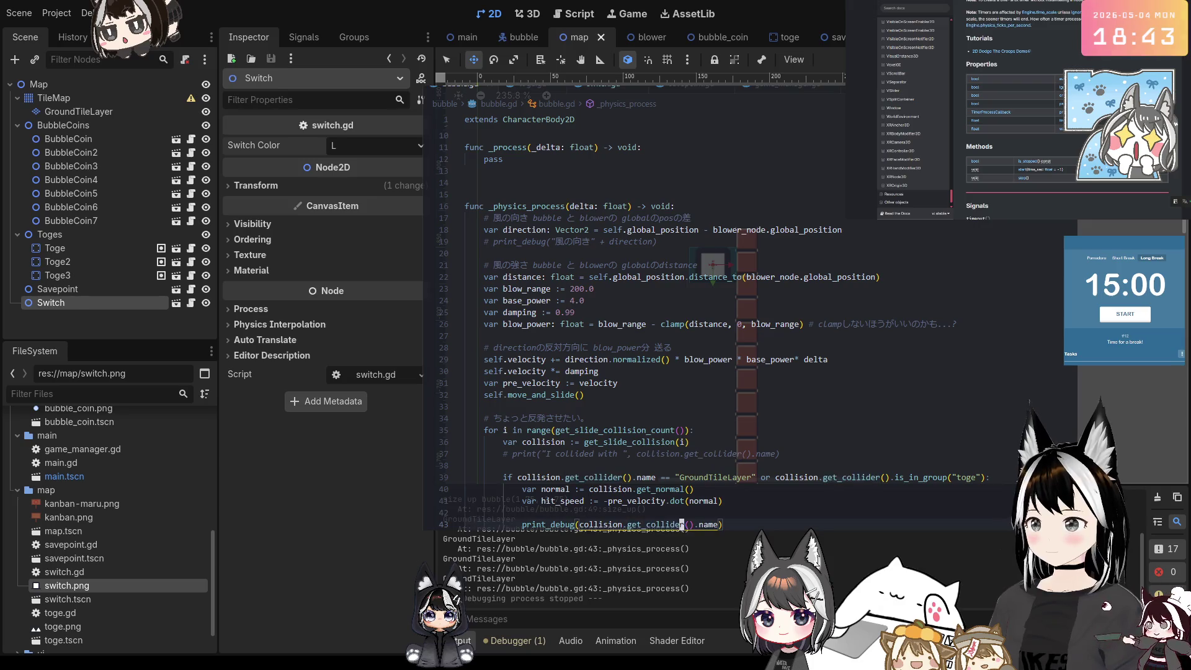
key(ctrl+k)
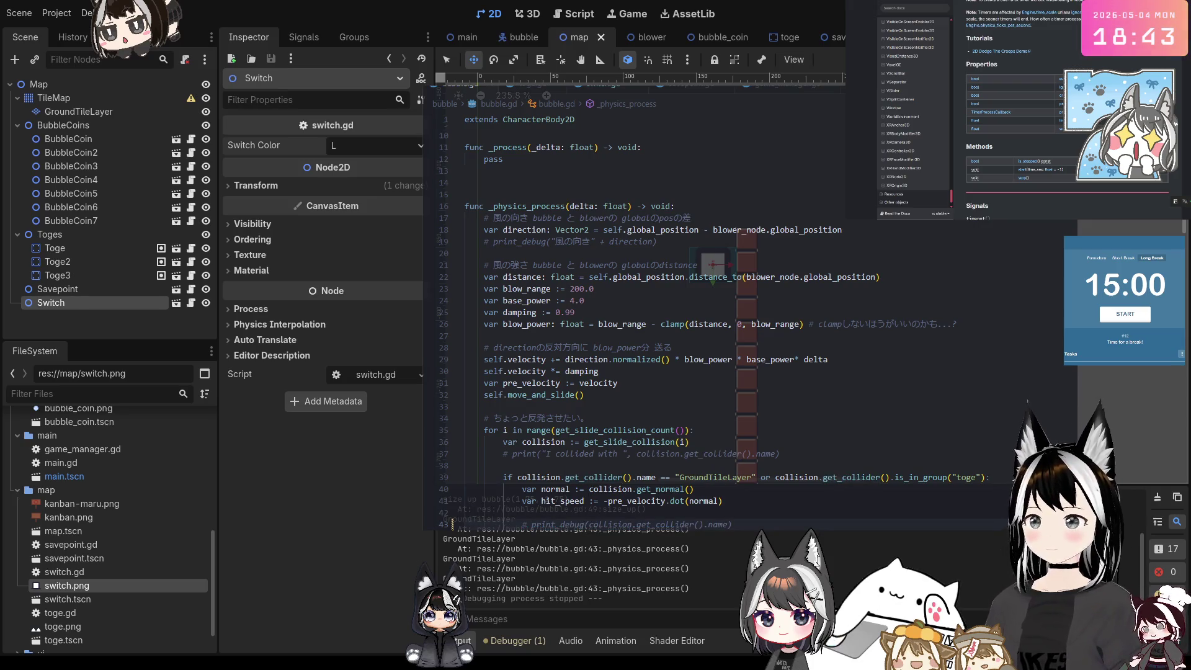
- Test-run the game twice, then return to switch.gd
key(F5)
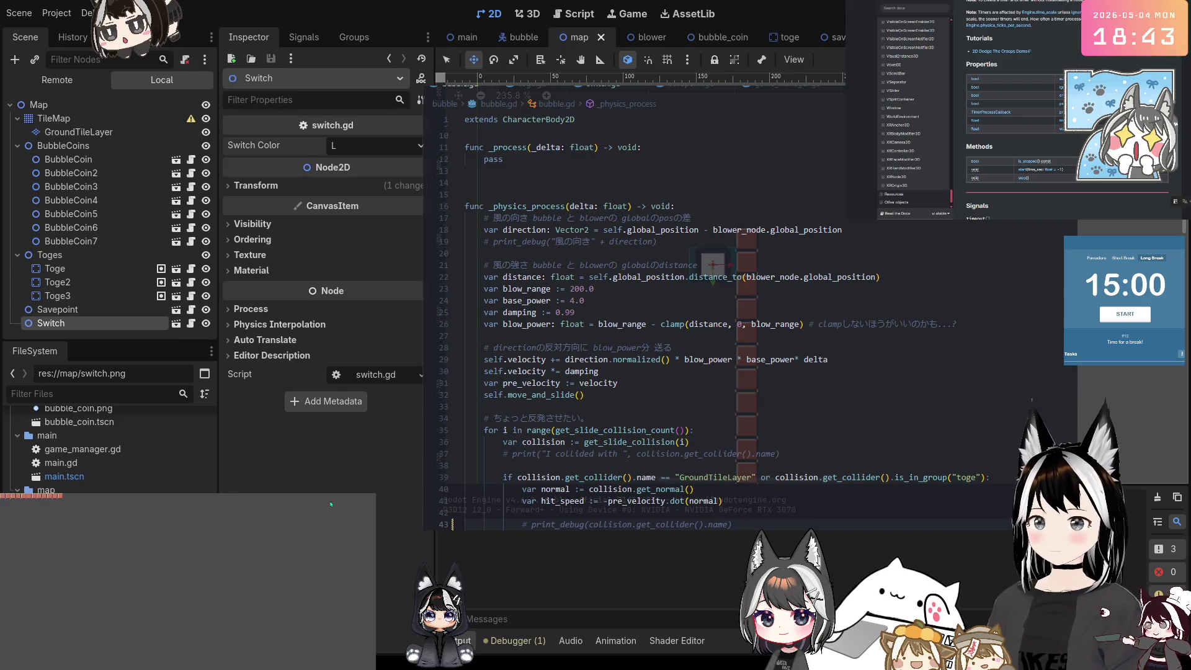
key(F8)
key(F5)
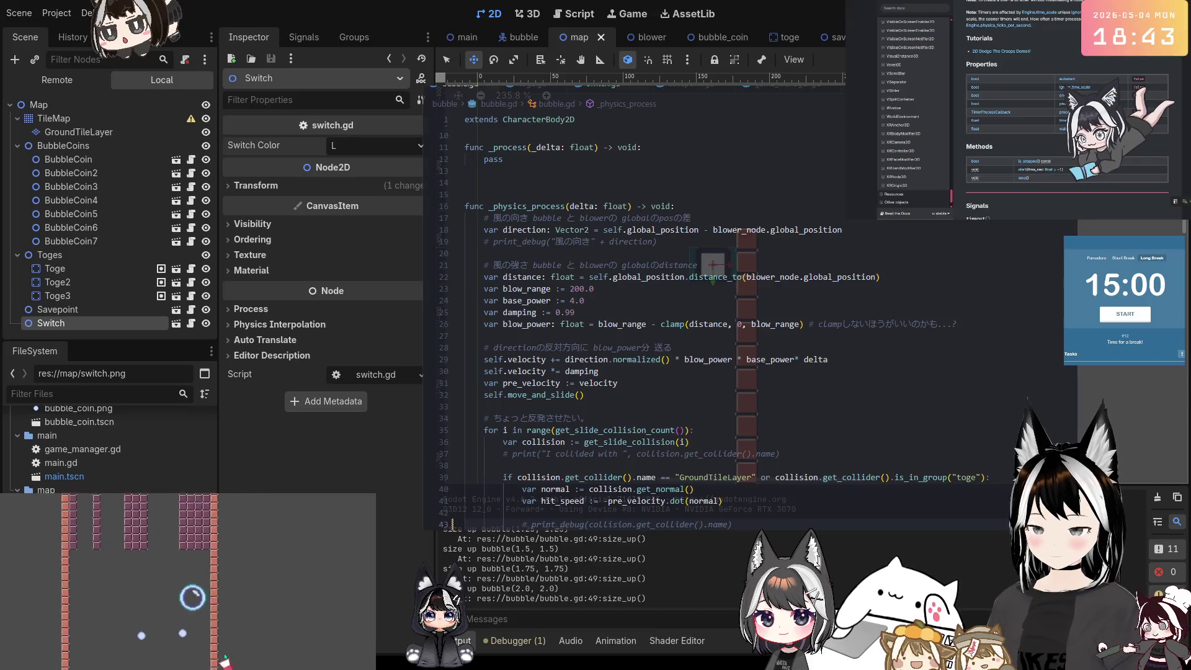
key(F8)
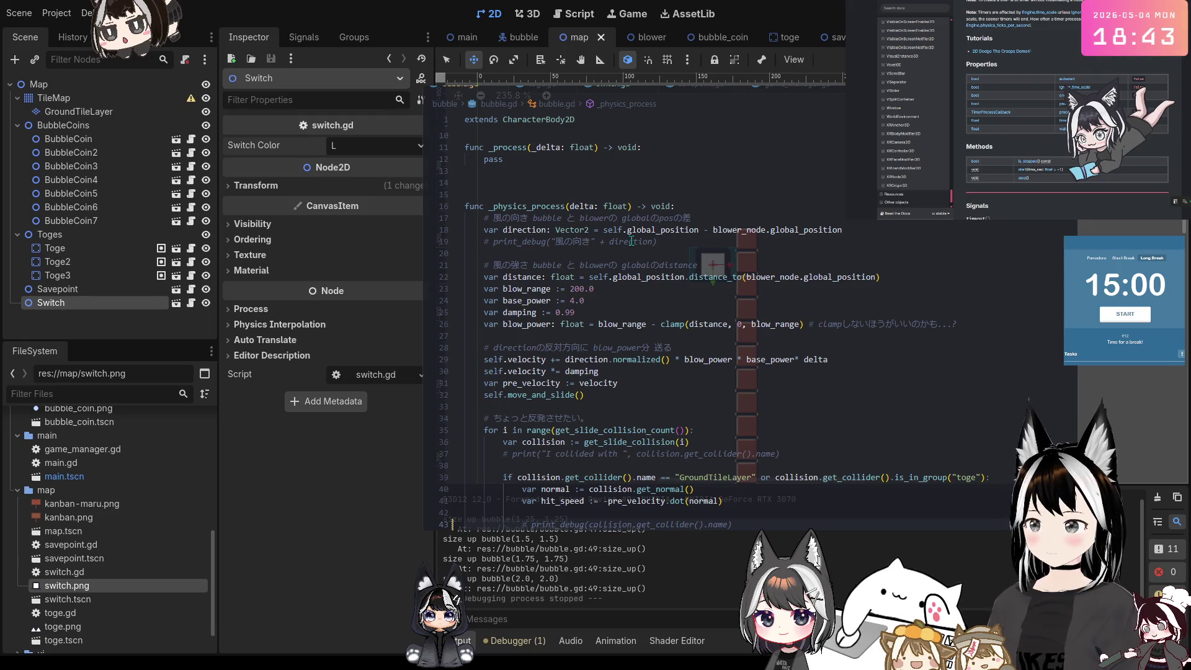
key(alt+Left)
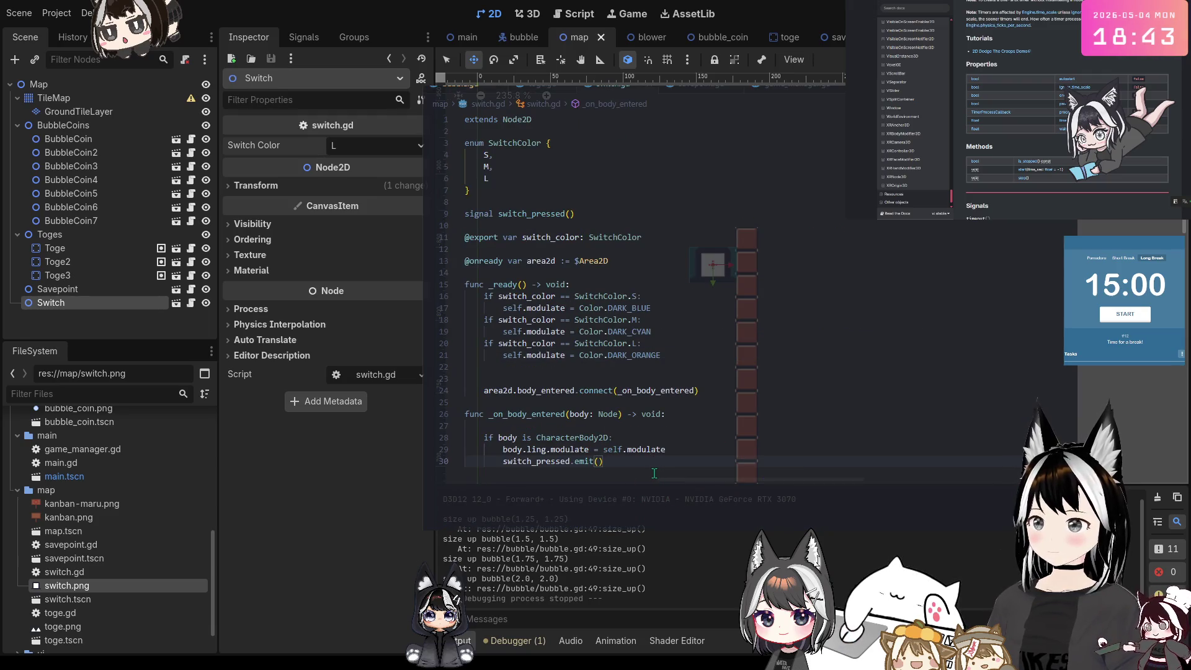
- Merge the colour line into the if as 'and body.ling.modulate == self.modulate'
key(Up)
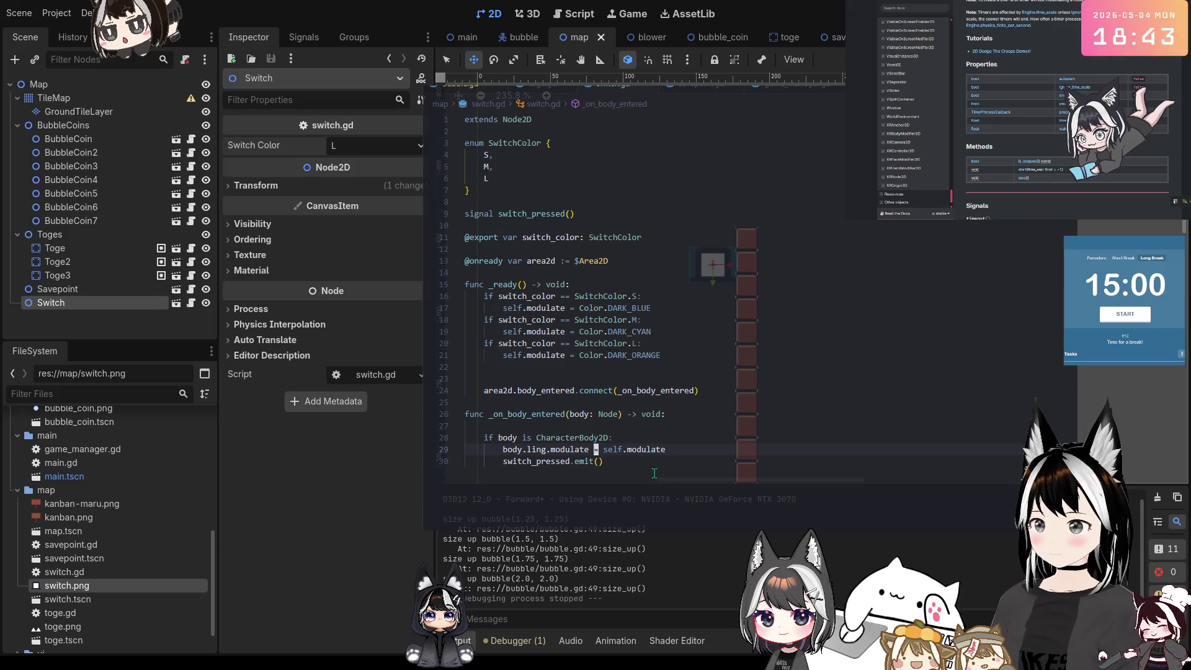
key(Left)
key(Left)
key(Left)
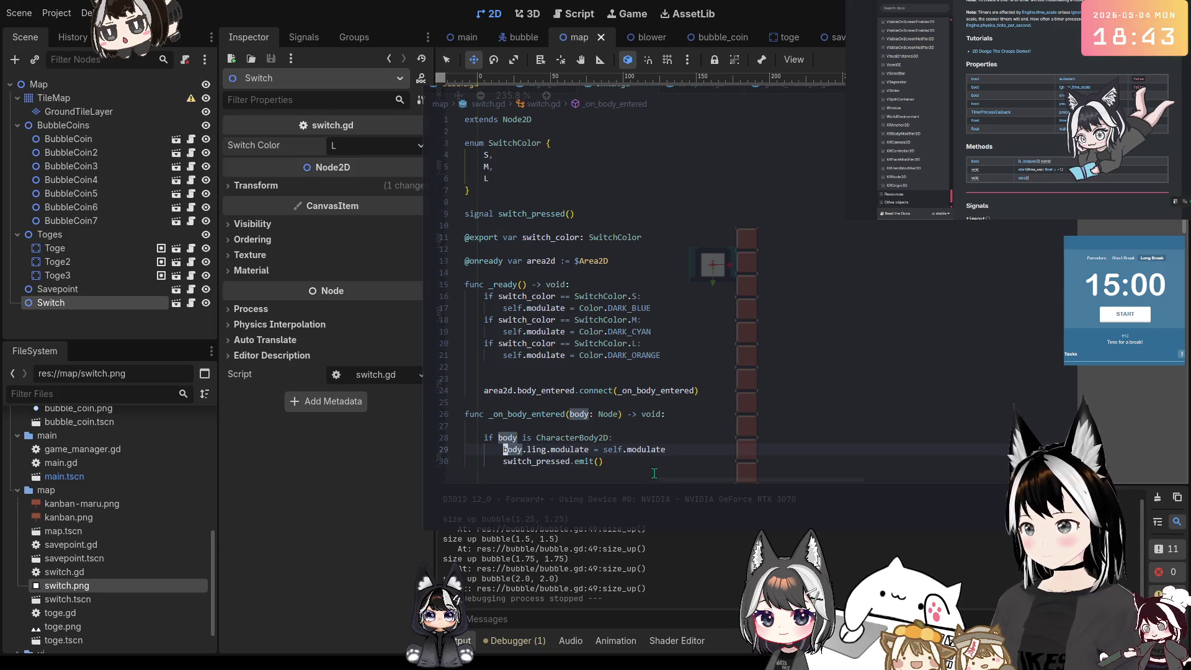
key(BackSpace)
key(BackSpace)
key(BackSpace)
text(and)
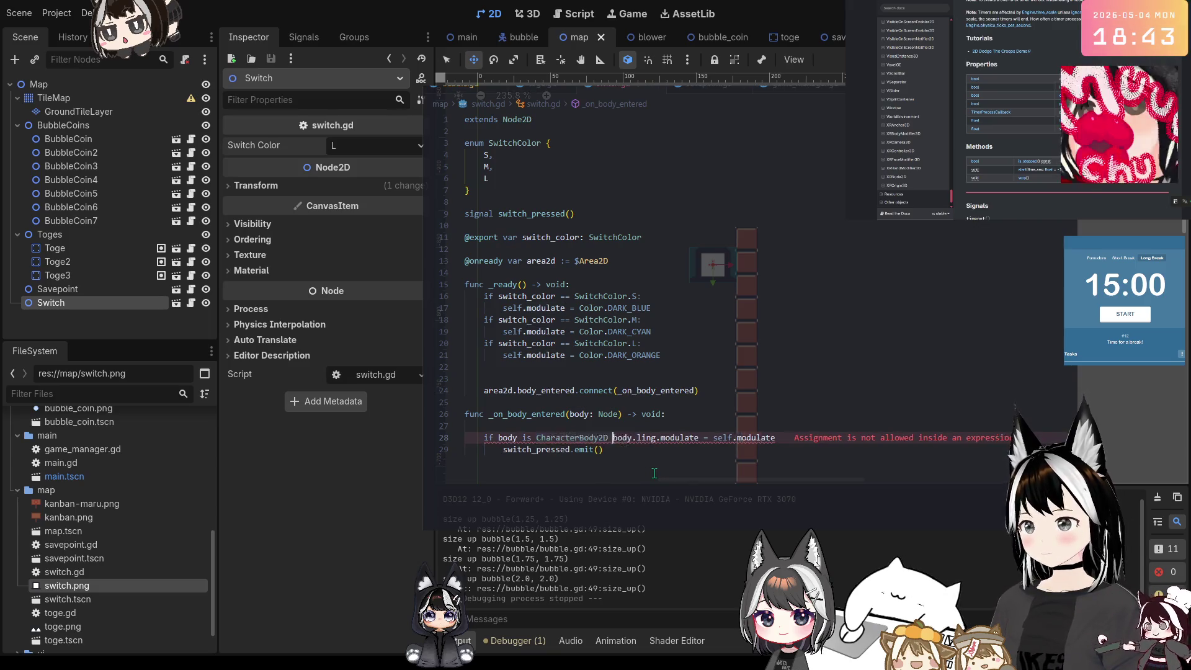
key(ctrl+Right)
key(ctrl+Right)
key(ctrl+Right)
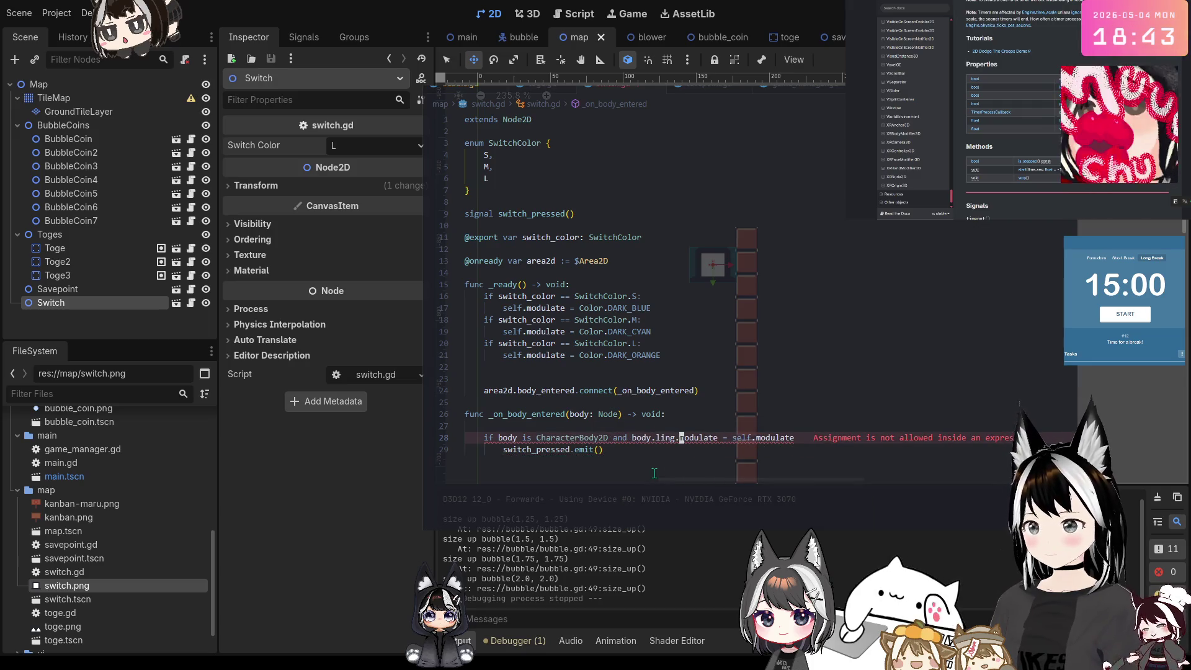
text(=)
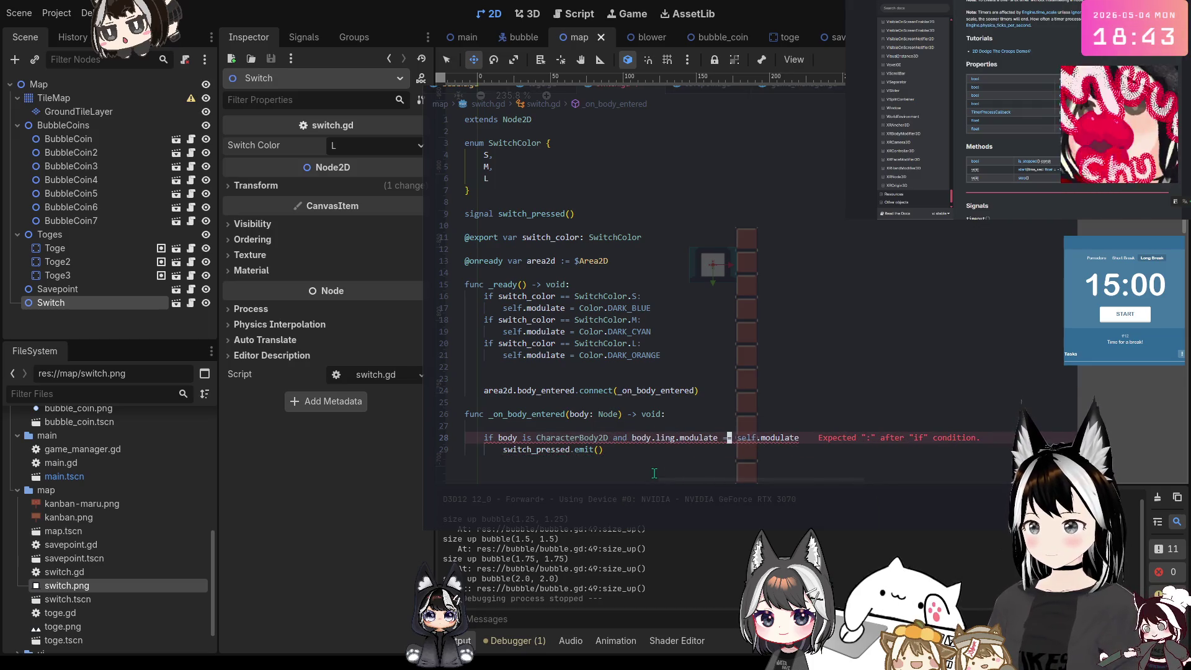
- Add print_debug("switch pressed") on a new line after the emit call
key(Down)
key(End)
key(Return)
text(print)
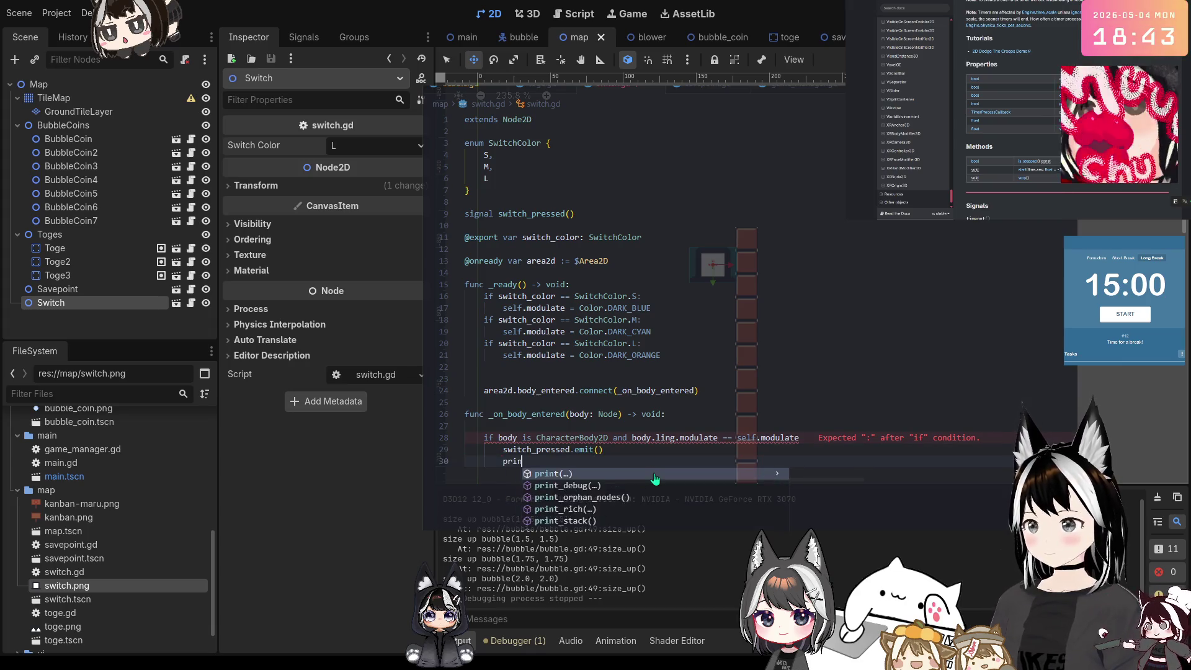
text(_debug()
key(Return)
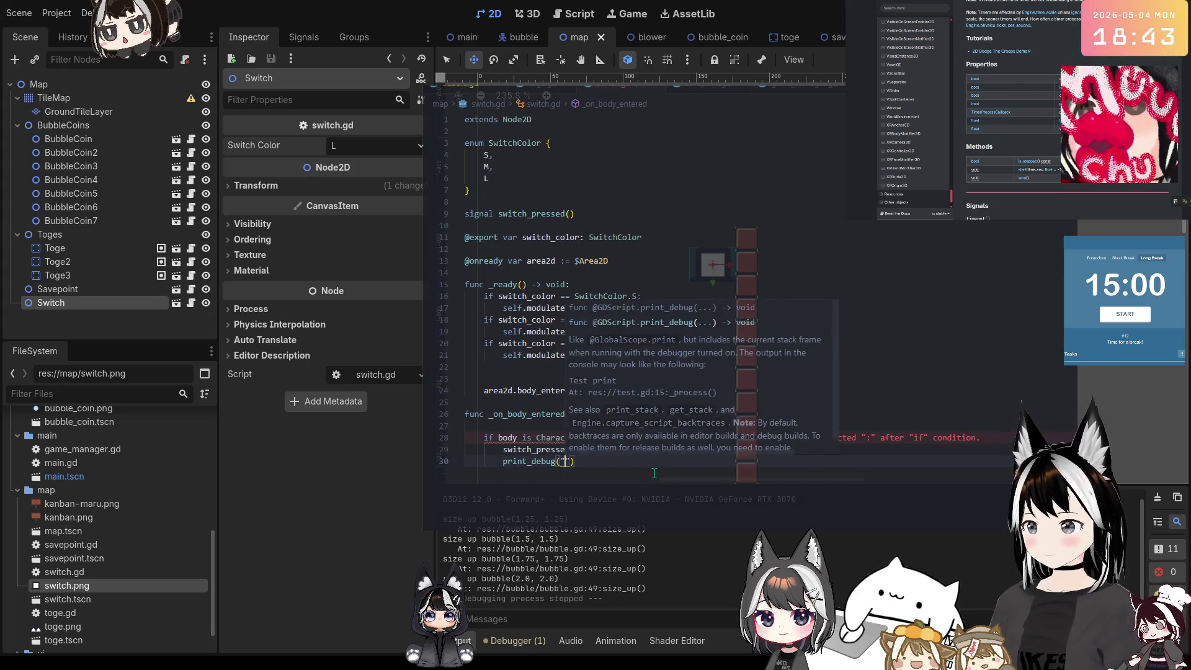
text("switch pressed)
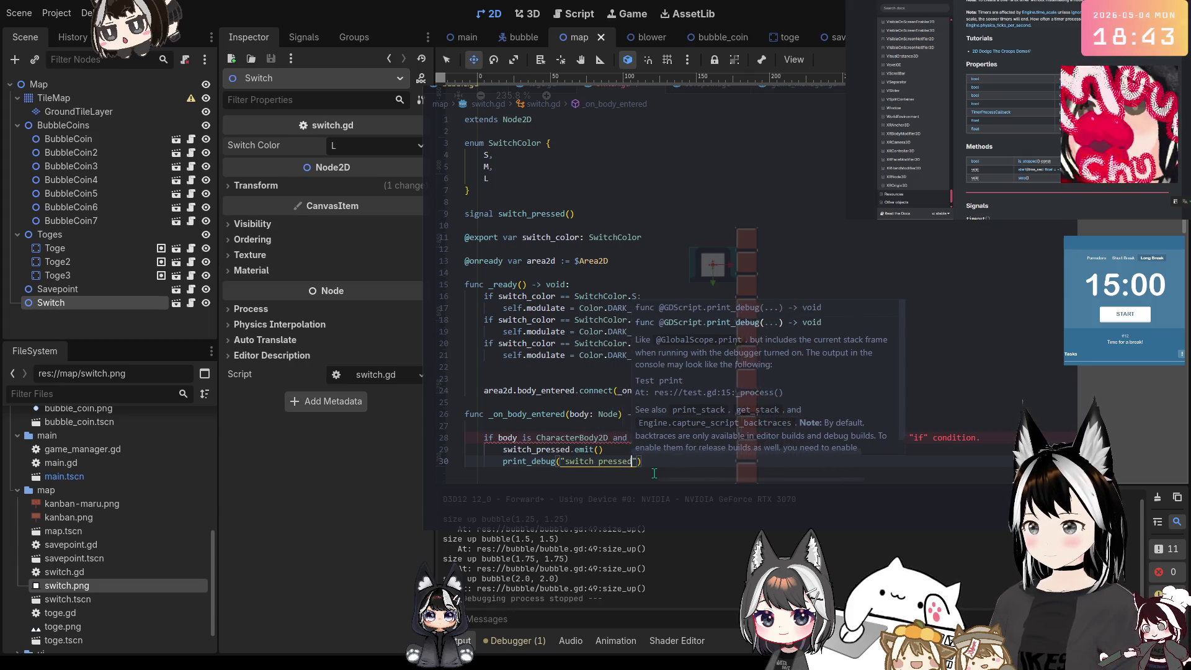
- End the if condition with a colon and run the game with F5
key(Up)
key(Up)
key(End)
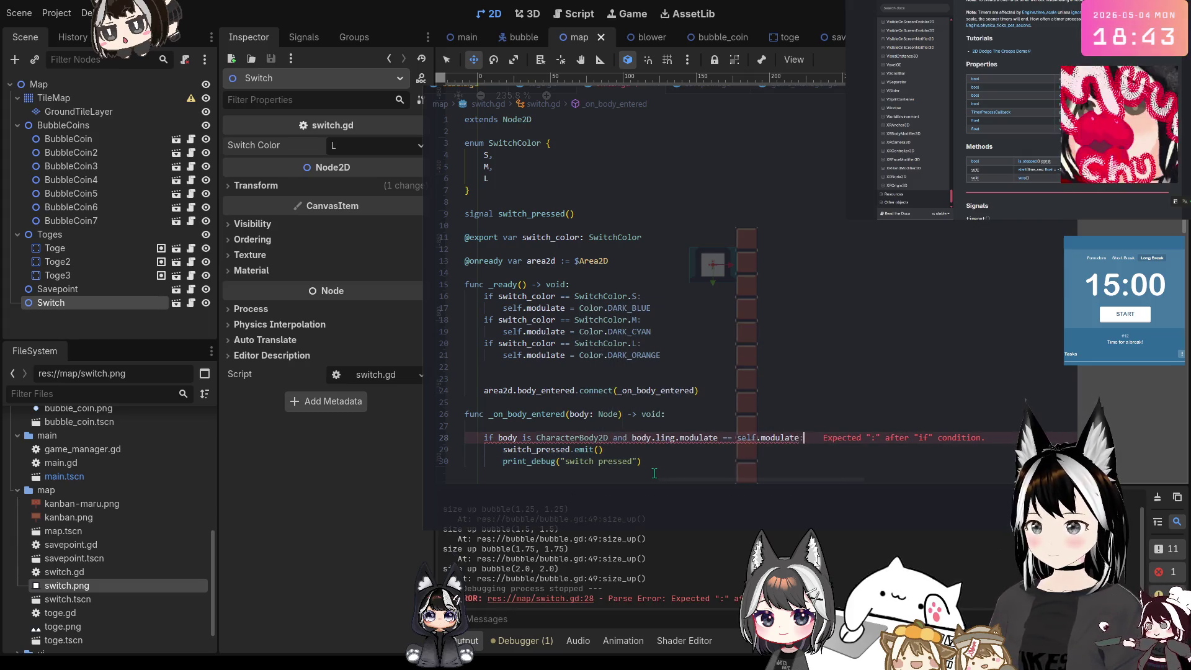
text(:)
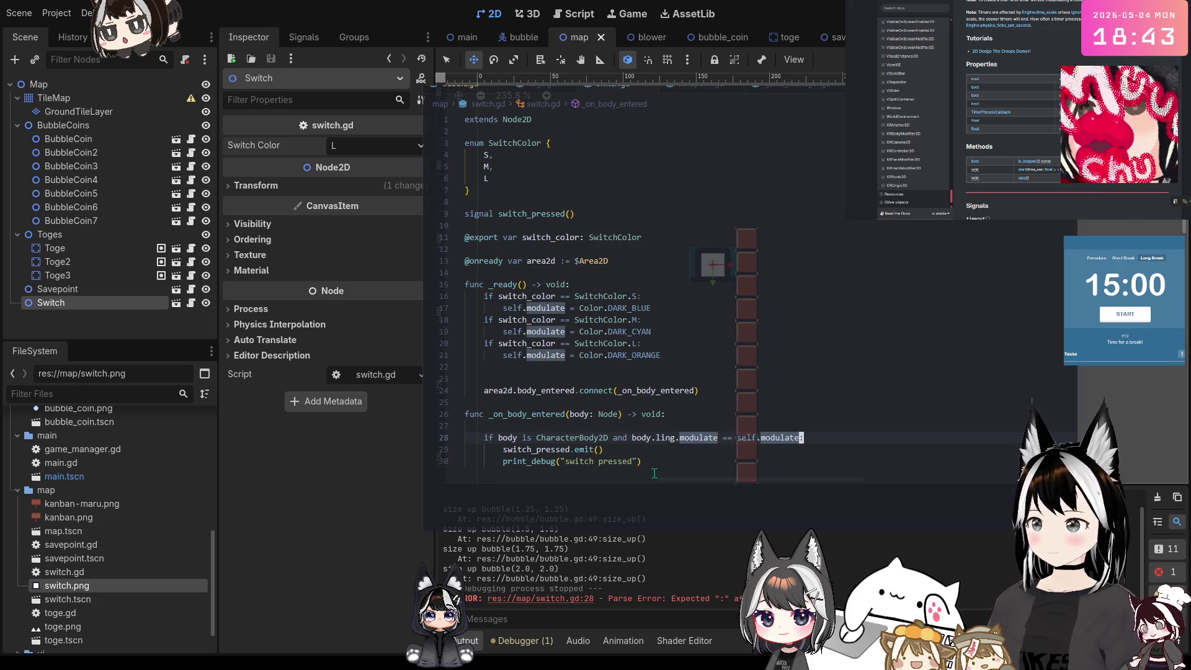
key(F5)
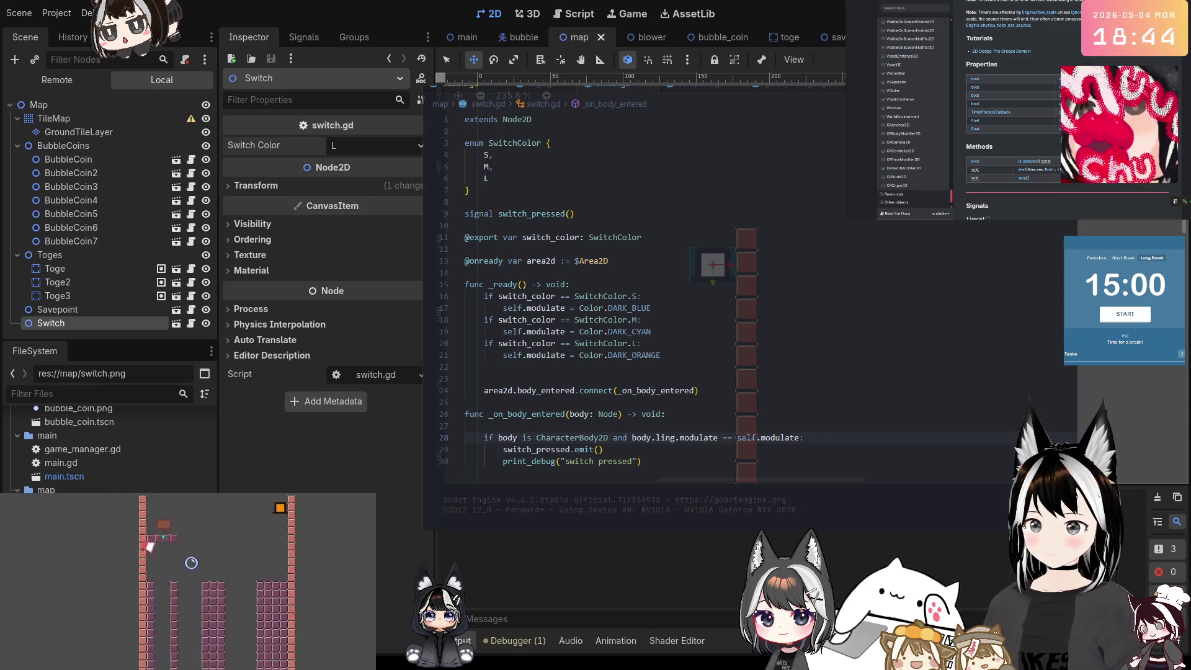
- Move the player until "switch pressed" appears in the output, then stop the game
key(Right)
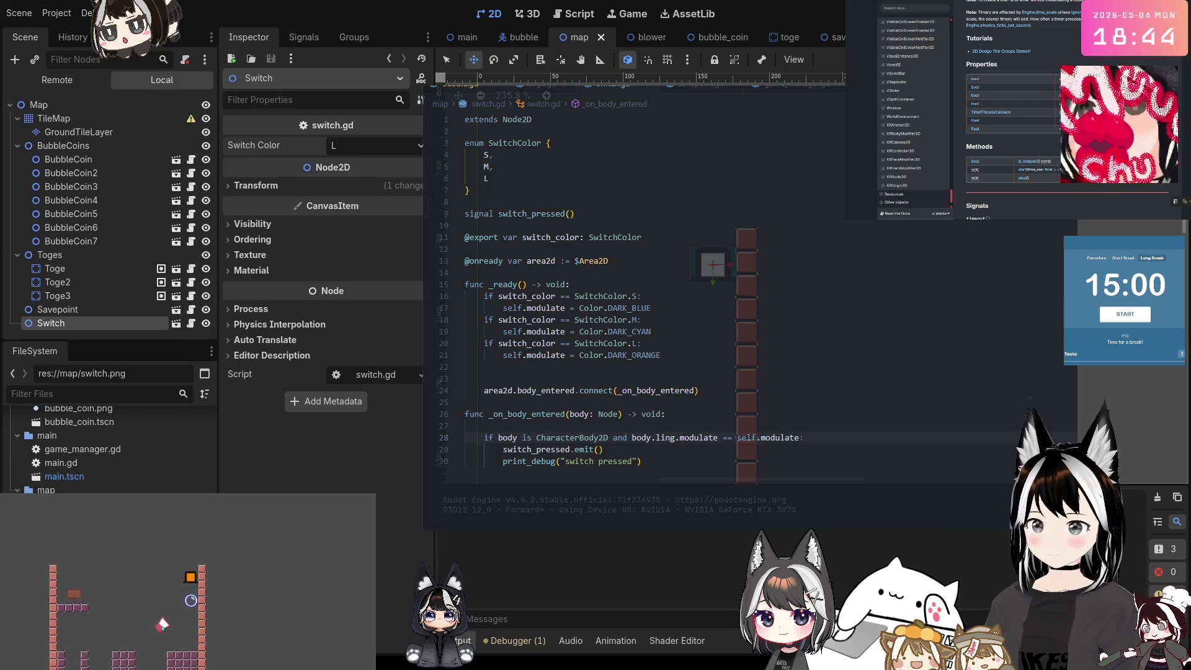
key(space)
key(Left)
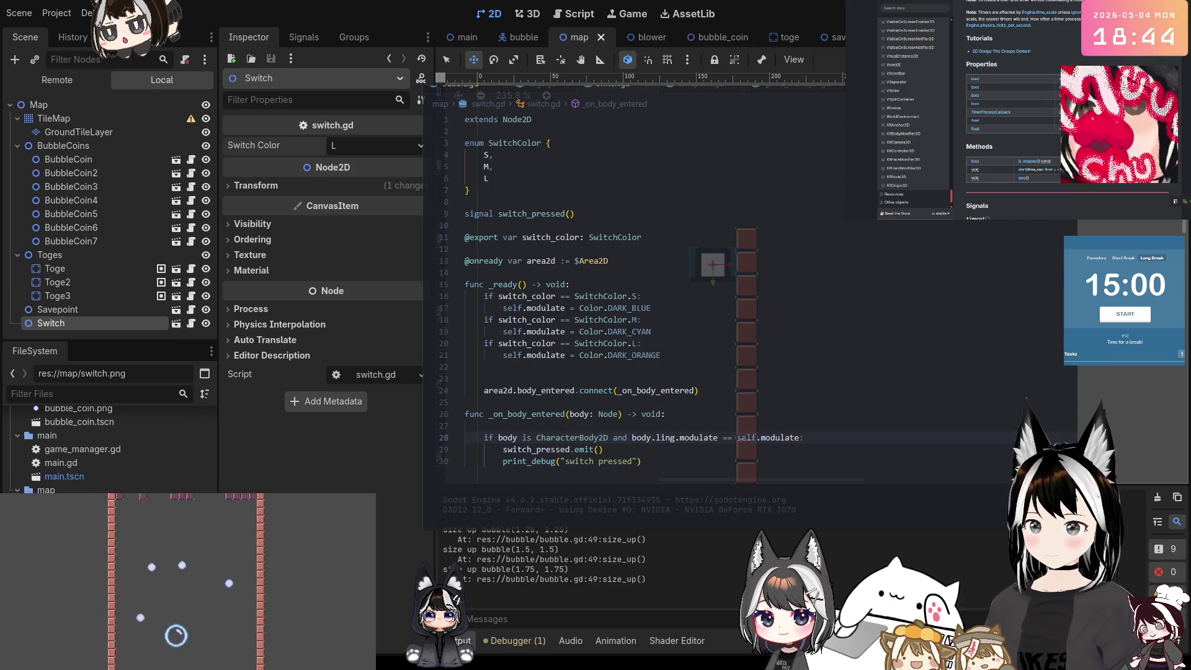
key(Left)
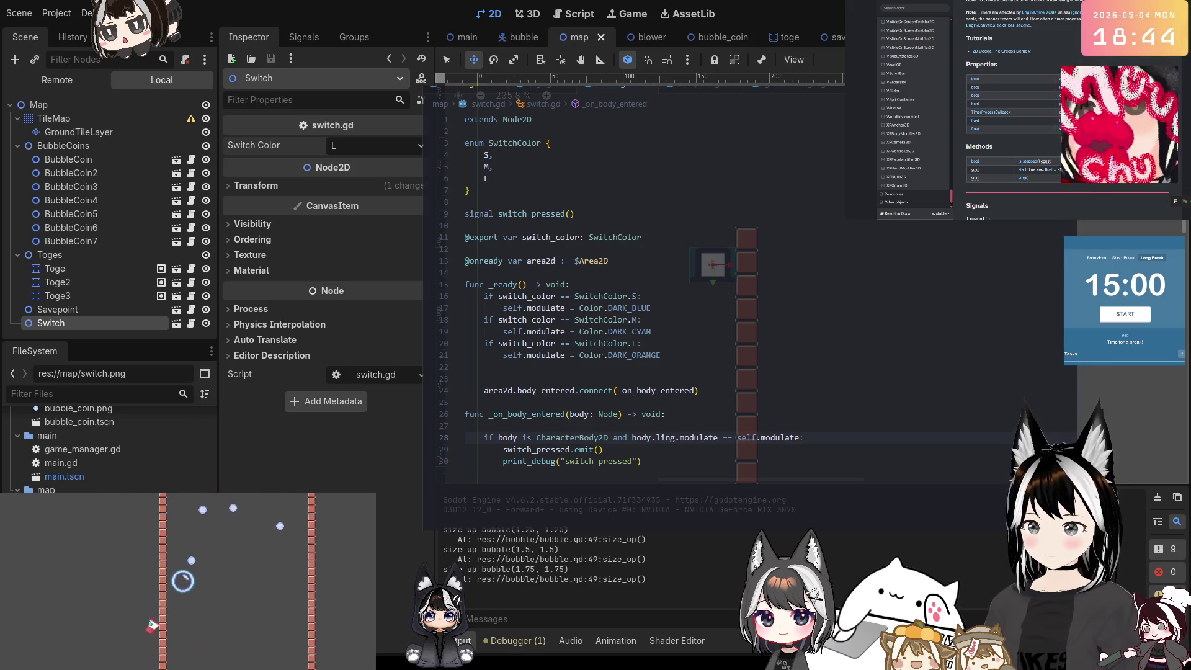
key(Right)
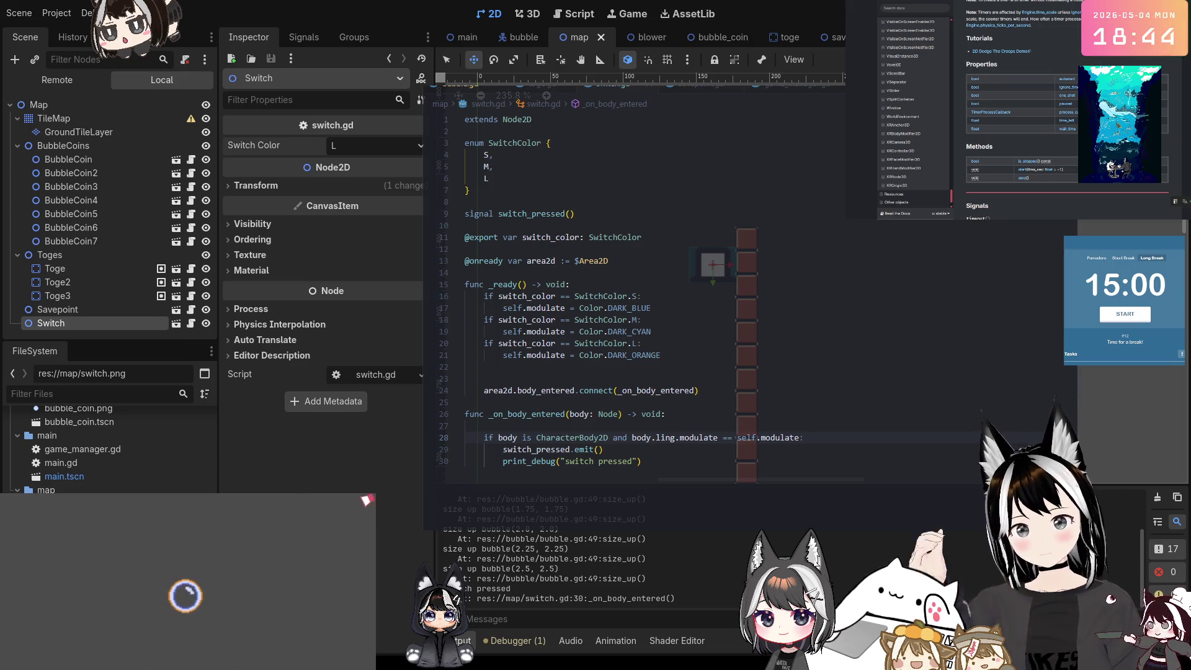
key(F8)
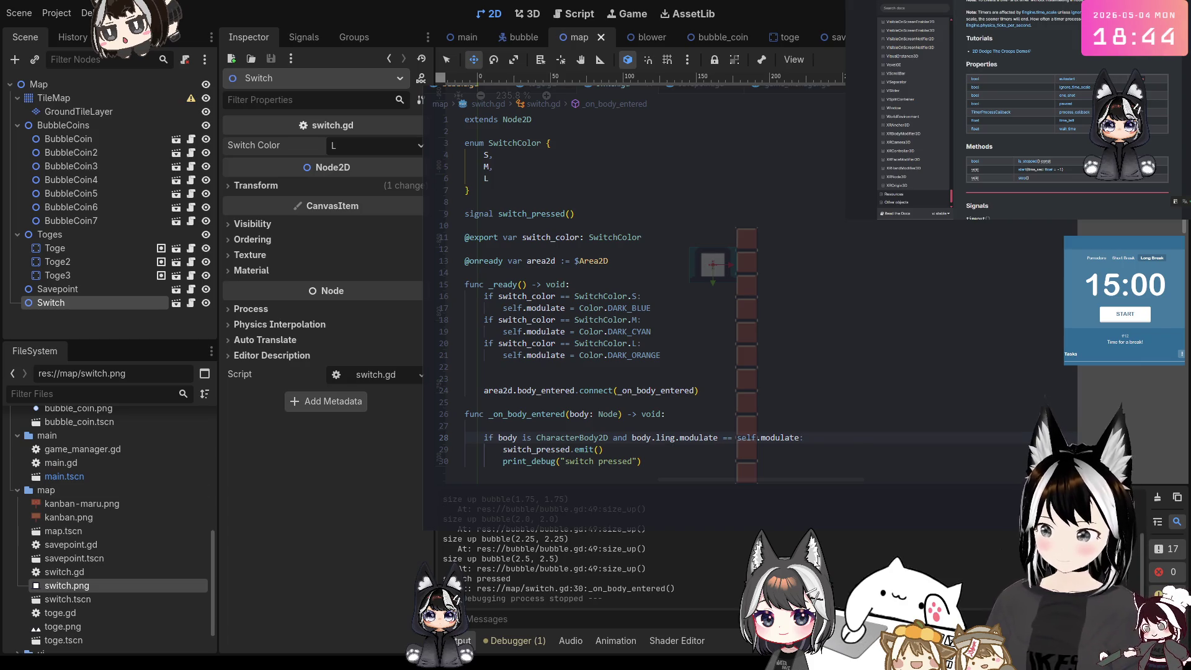
- Open the switch scene, then create a new empty scene
scroll(847, 335, down, 2)
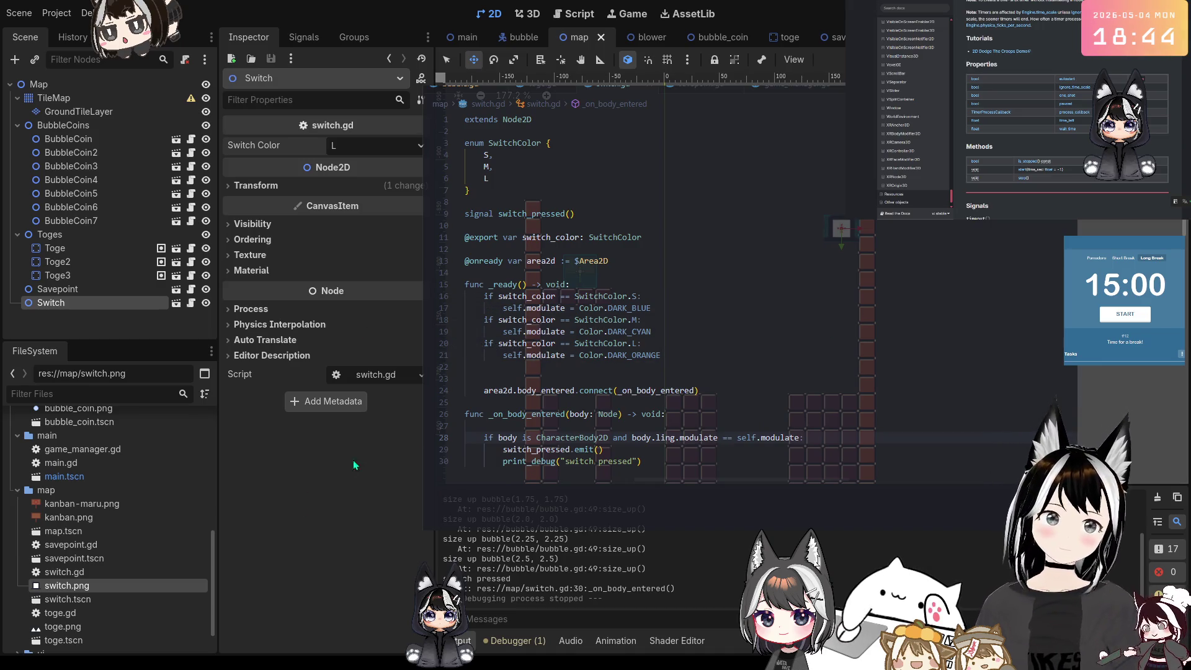
click(176, 303)
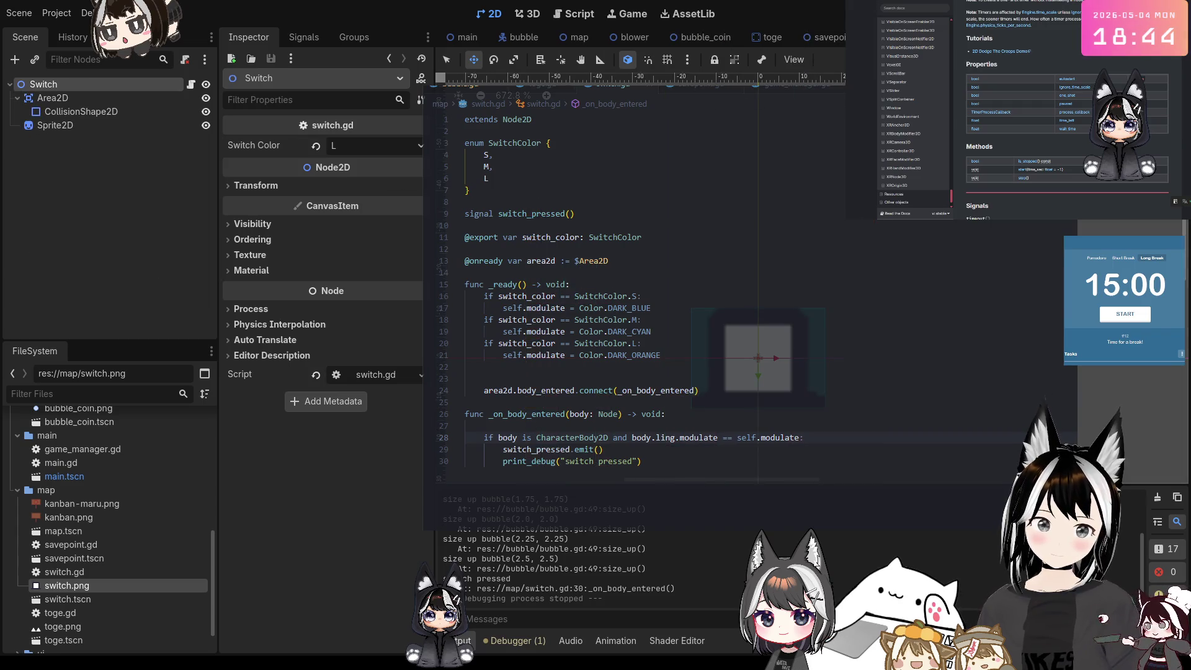
key(ctrl+n)
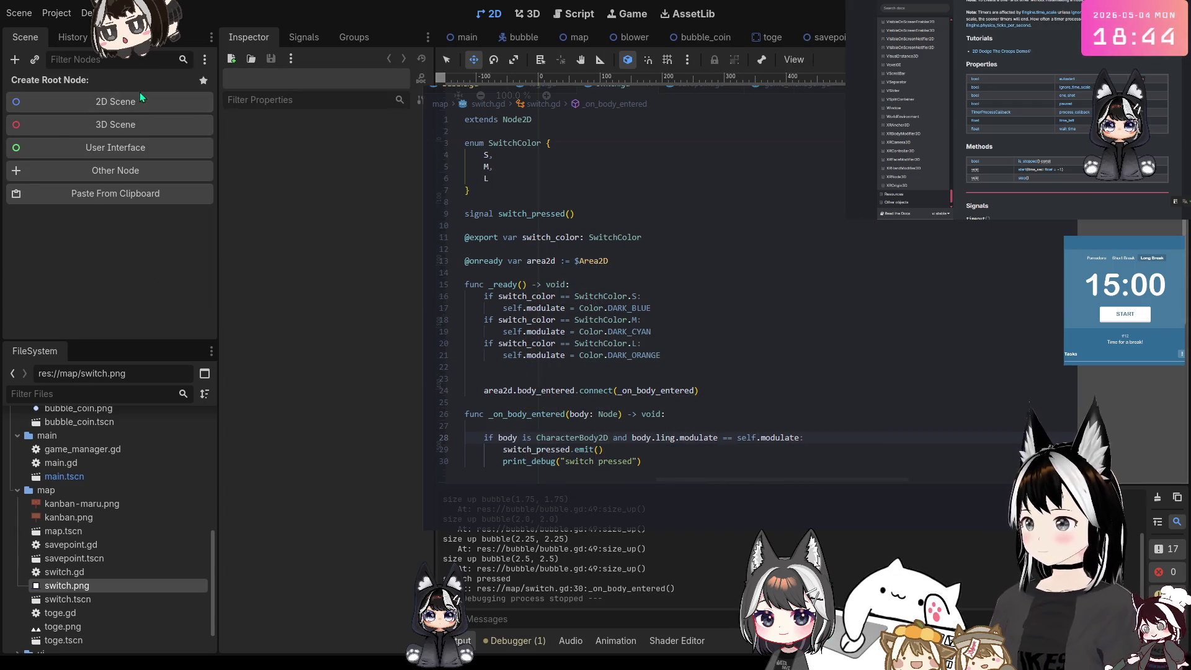
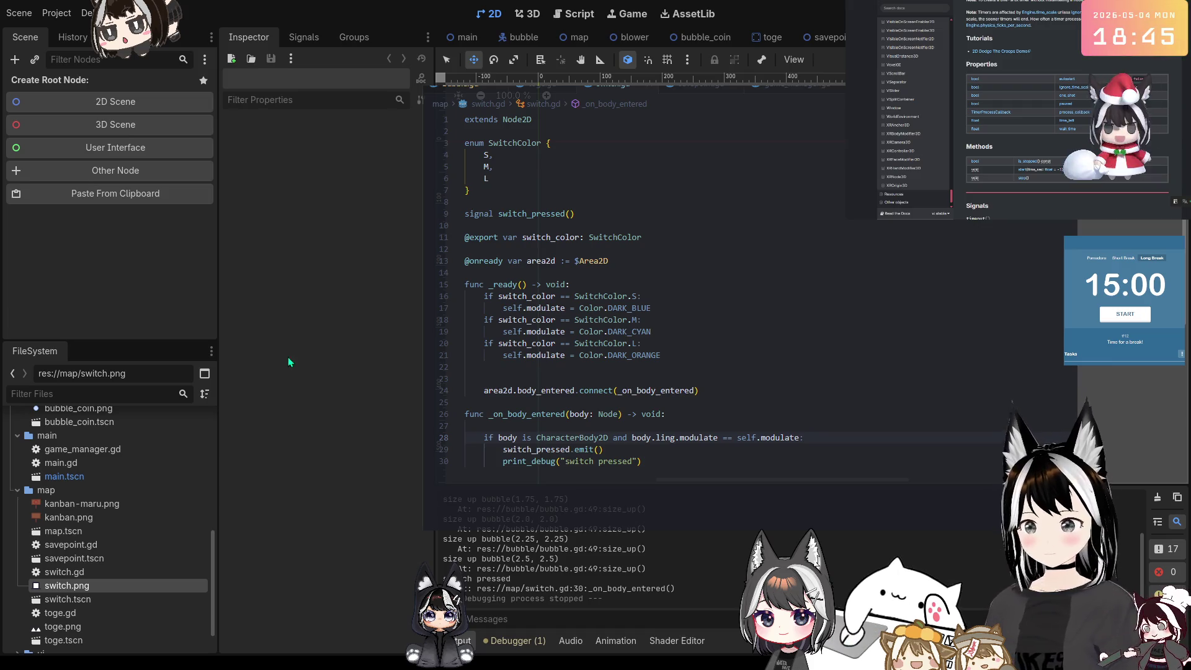
- Create a new 2D Scene so the scene starts with a Node2D root, and select it
click(105, 104)
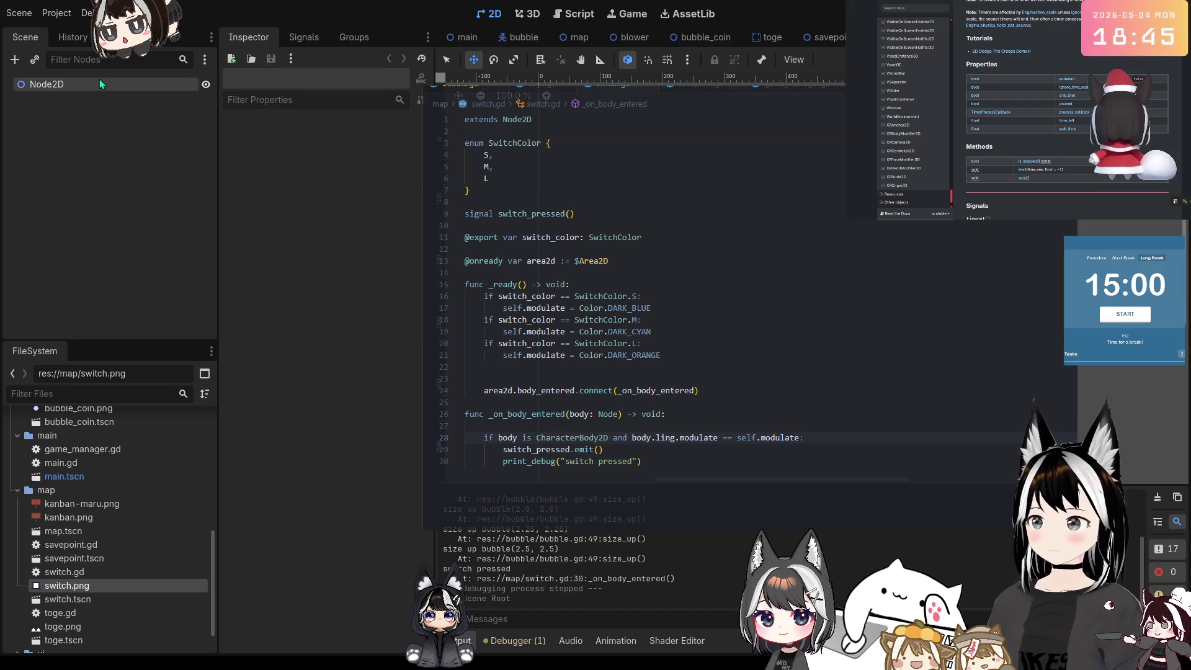
click(98, 158)
click(68, 84)
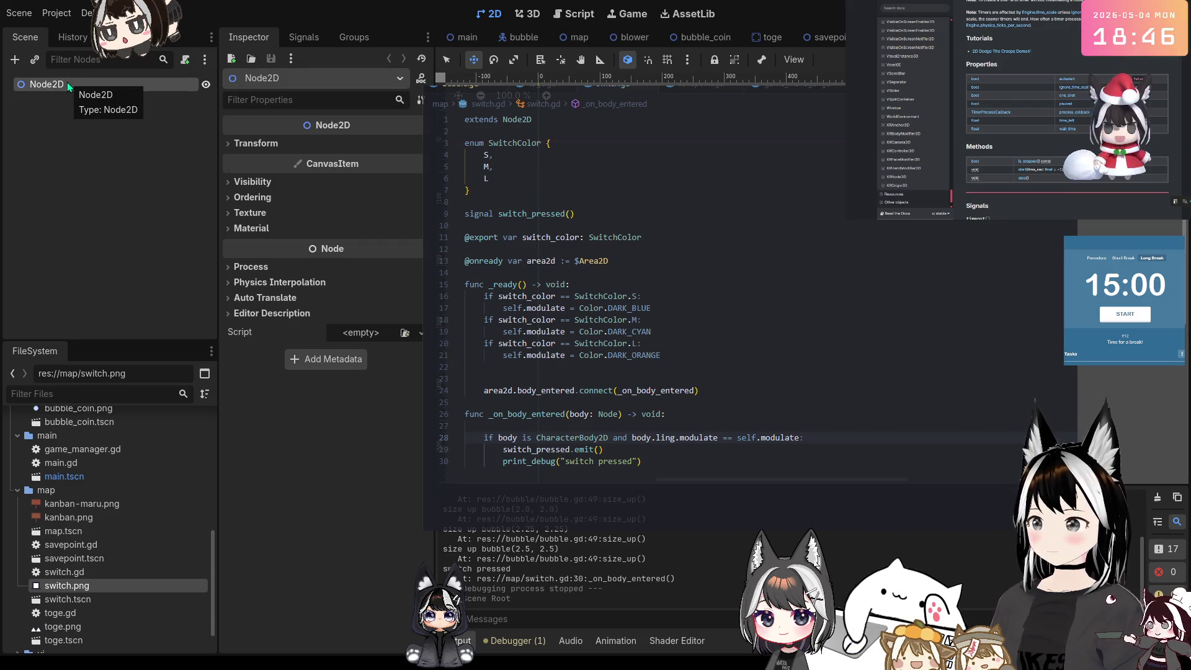
click(62, 103)
click(90, 84)
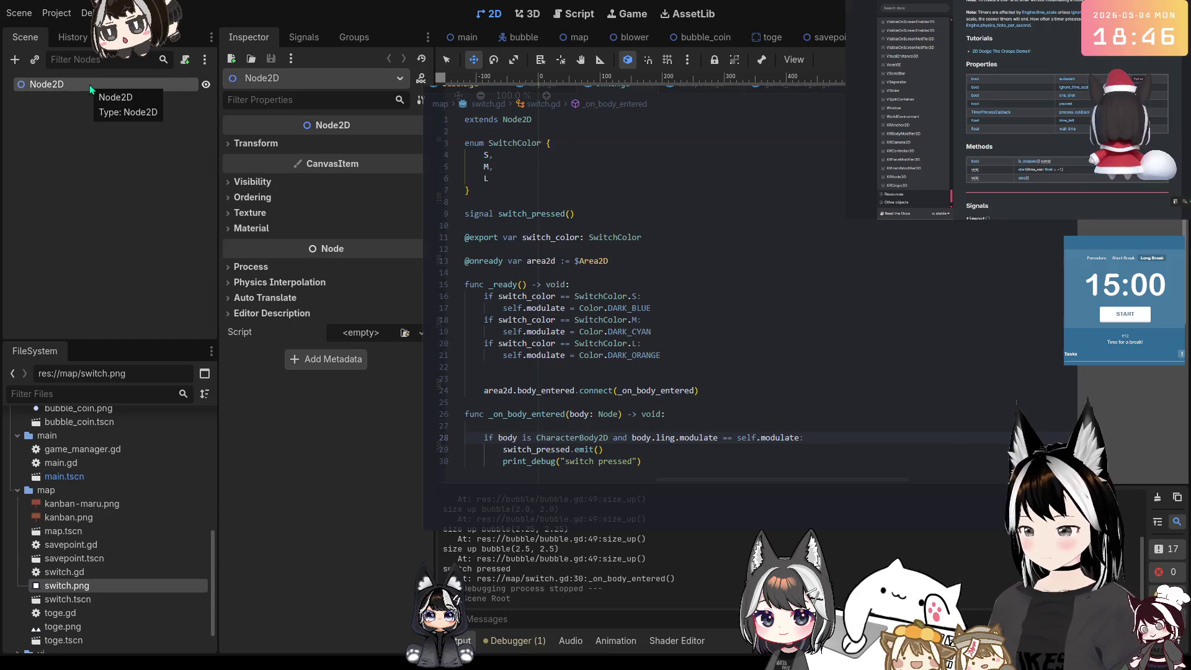
- Abandon two rename attempts so the root stays Node2D, then open the Create New Node dialog
click(90, 84)
text(S)
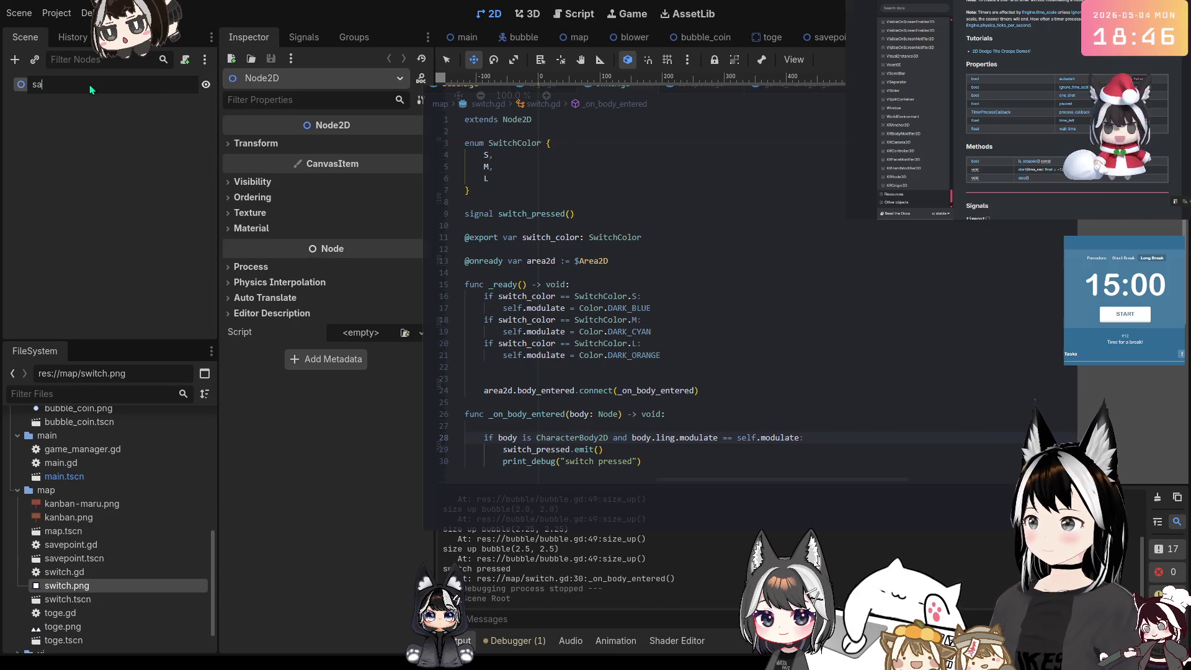
text(tat)
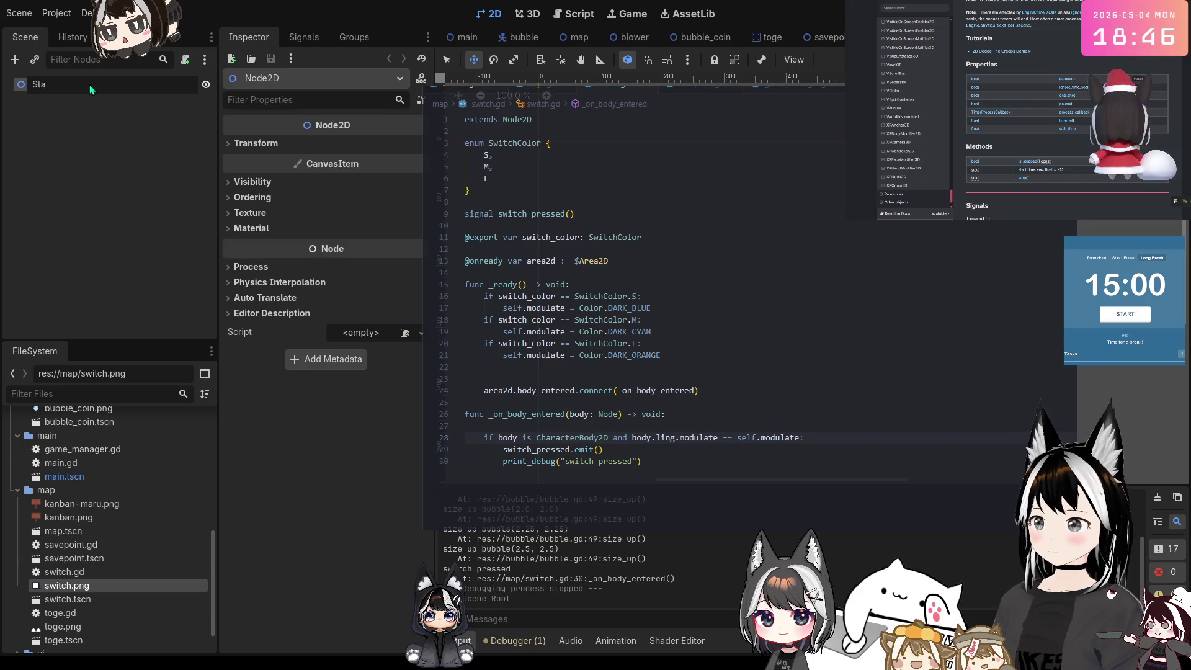
key(BackSpace)
key(BackSpace)
key(BackSpace)
key(Escape)
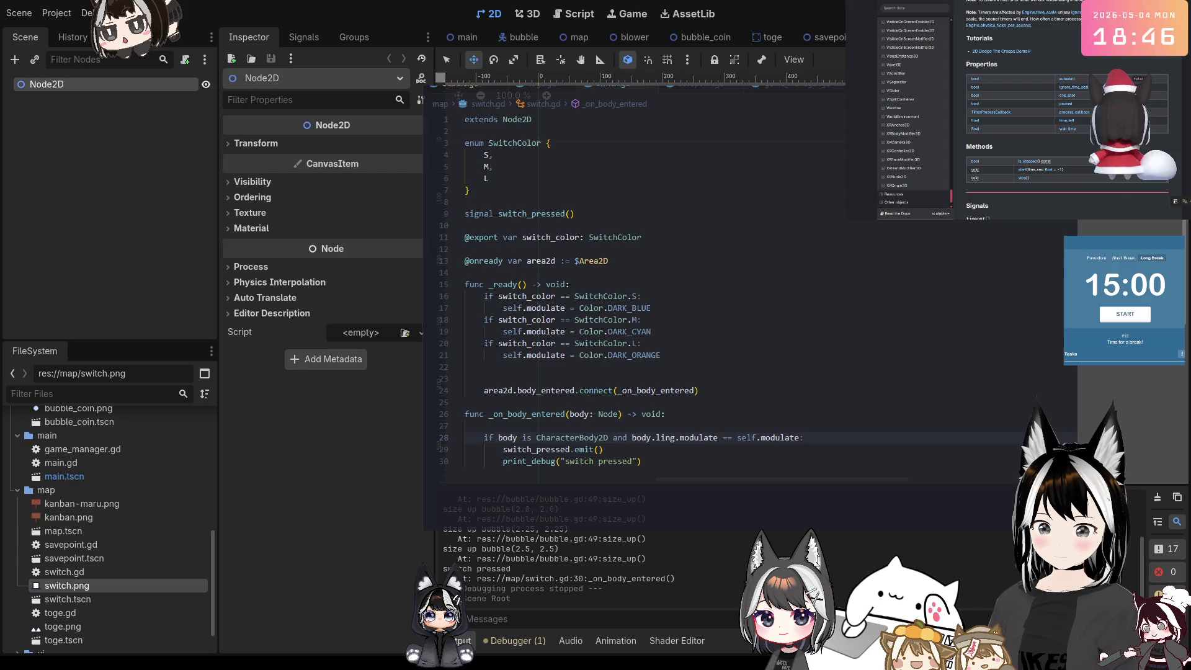
double_click(83, 86)
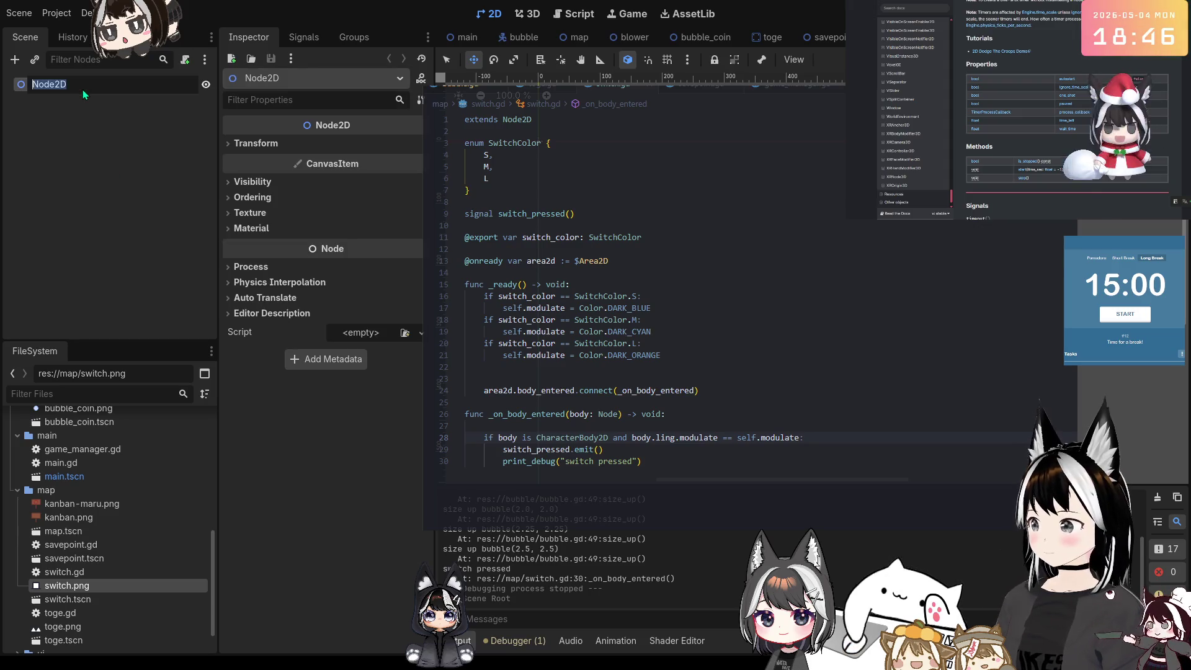
text(St)
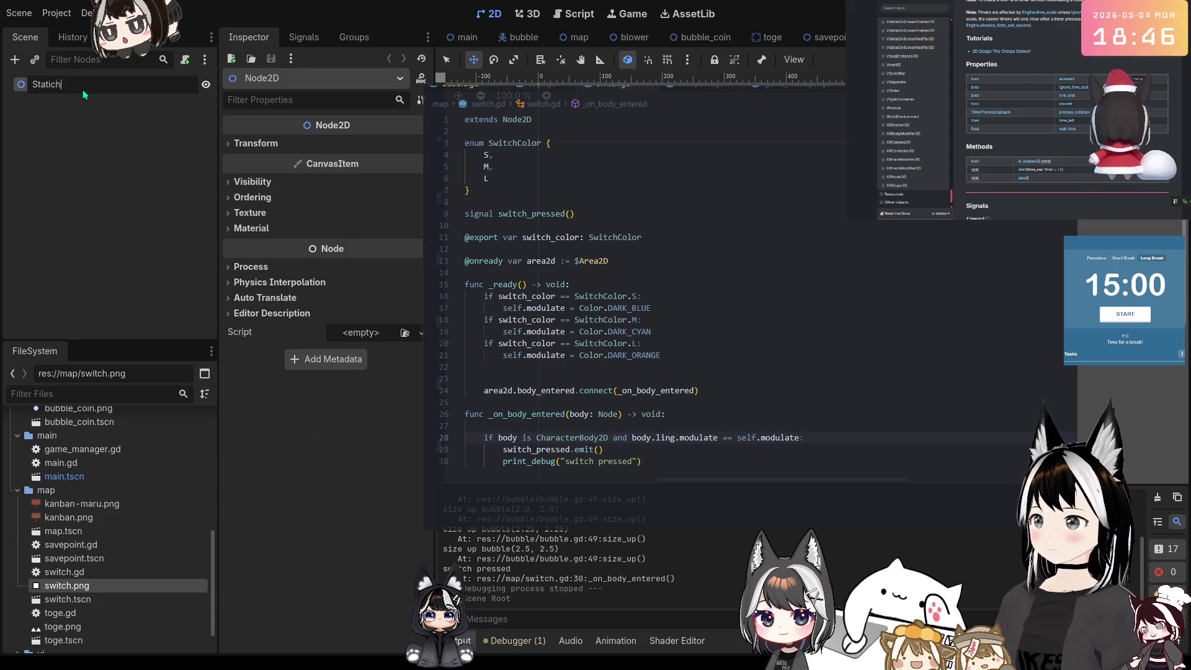
key(BackSpace)
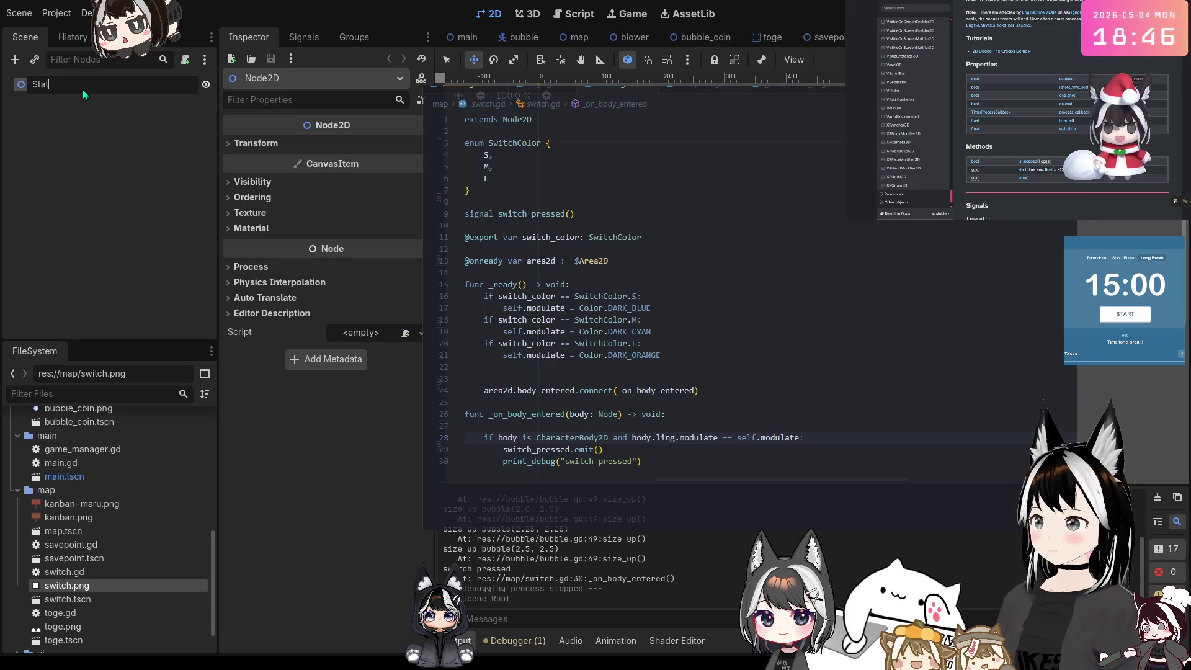
key(Escape)
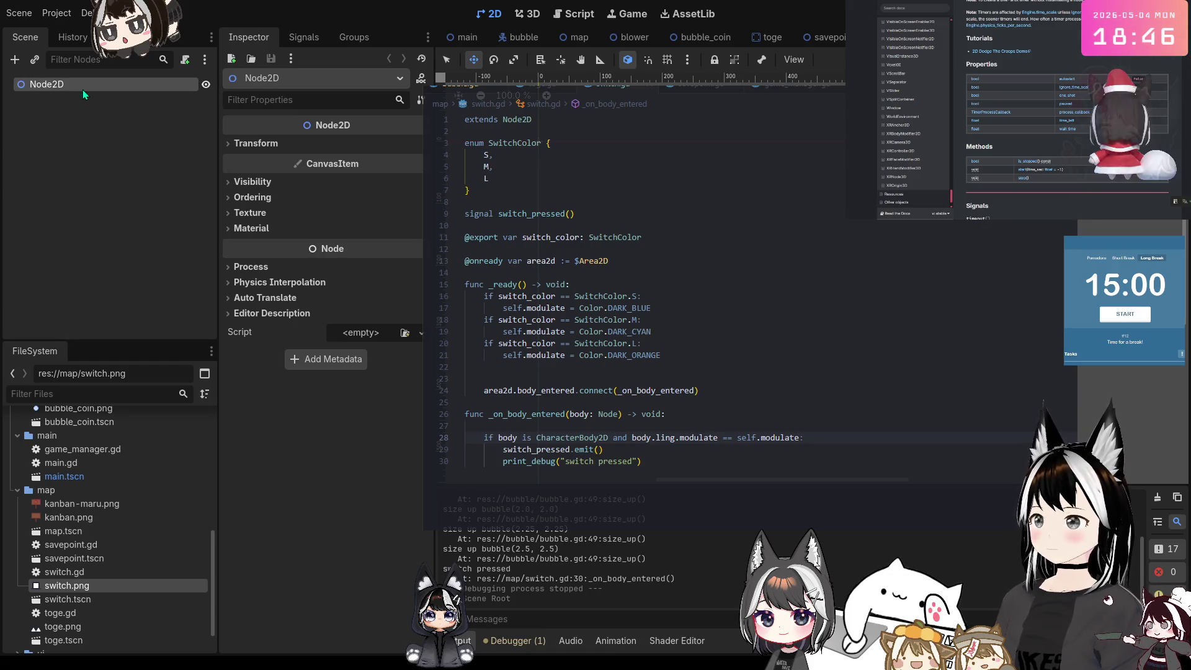
key(ctrl+a)
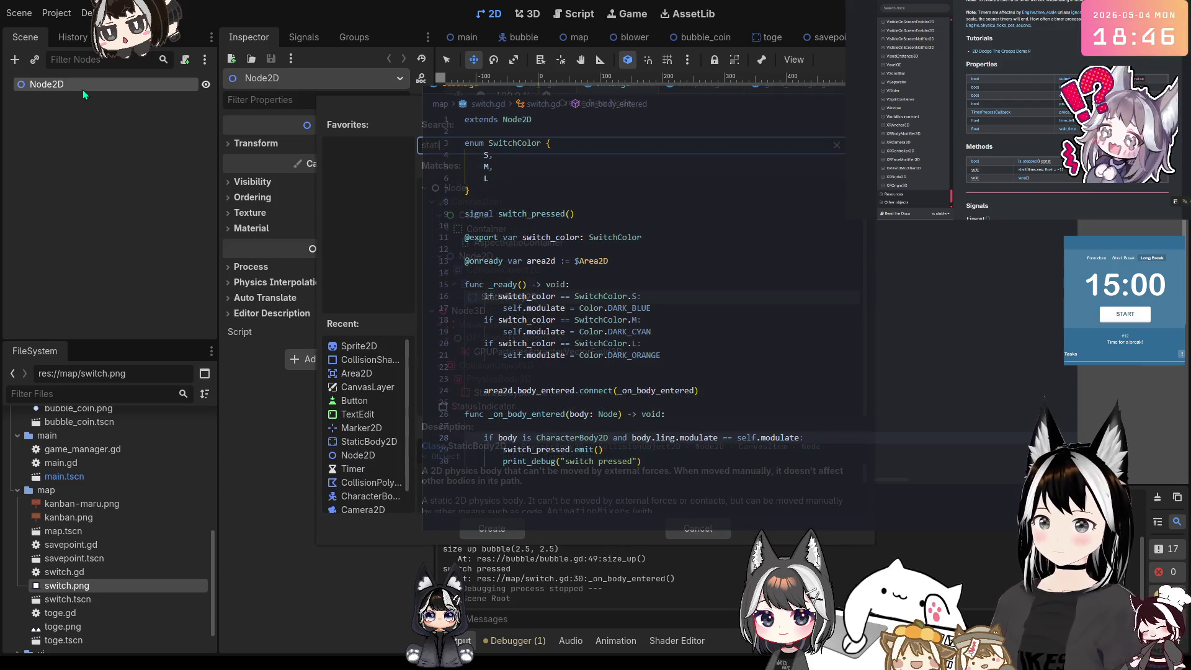
- Add a StaticBody2D, make it the scene root, and delete the leftover Node2D
key(Return)
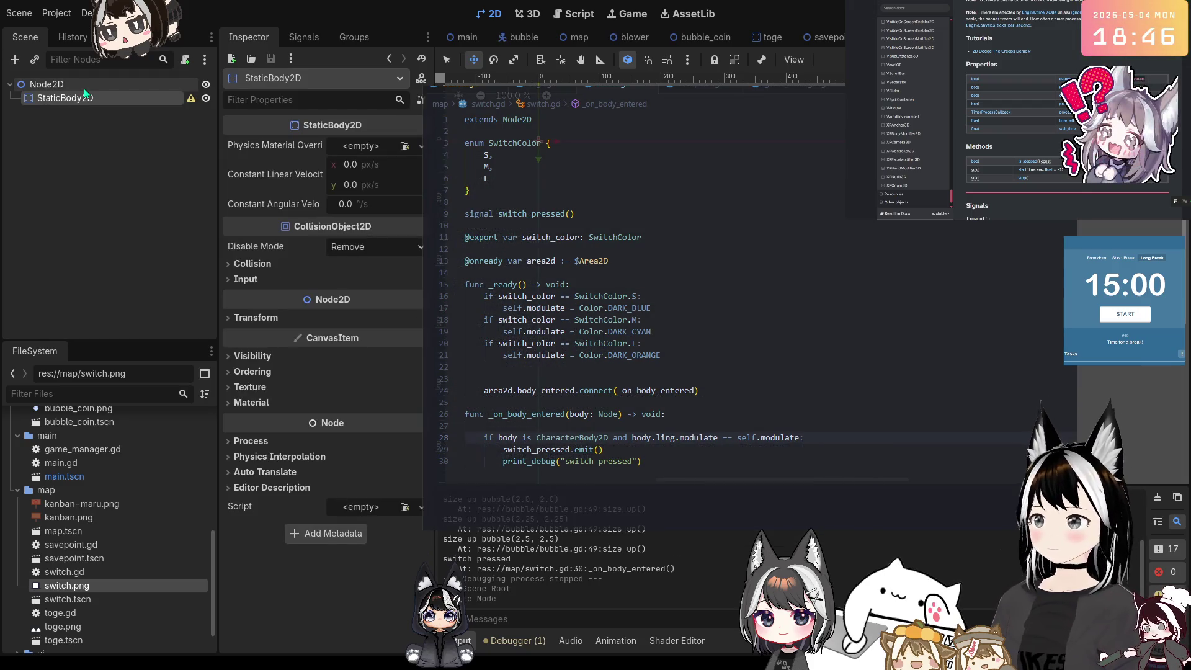
right_click(81, 101)
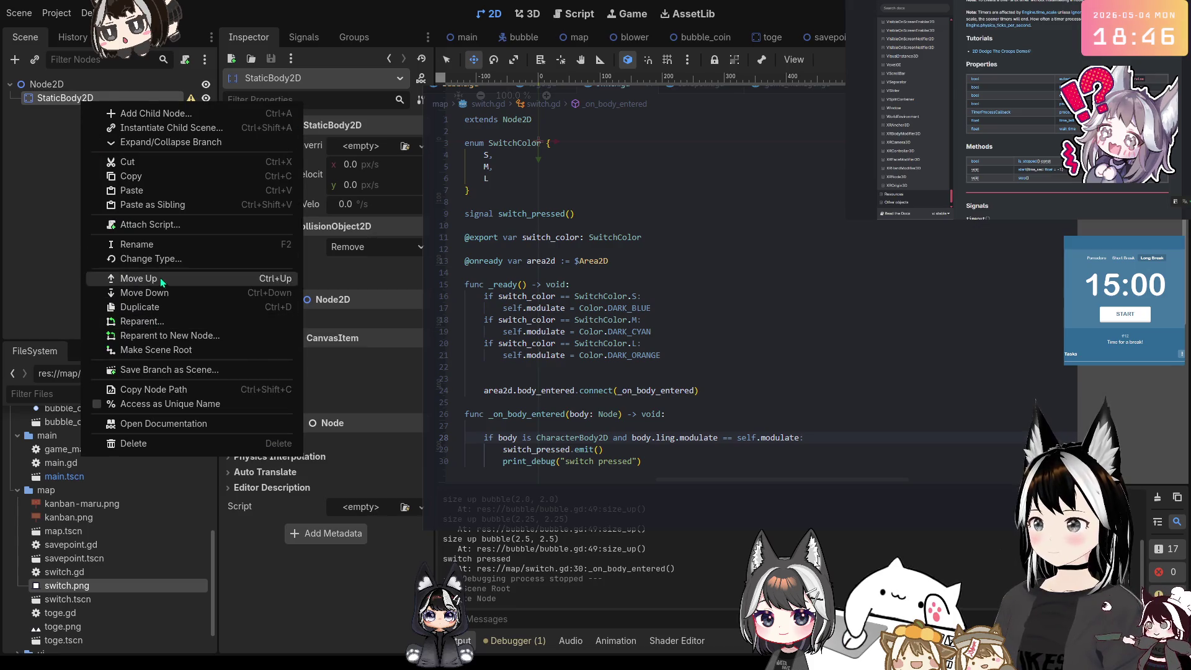
click(170, 351)
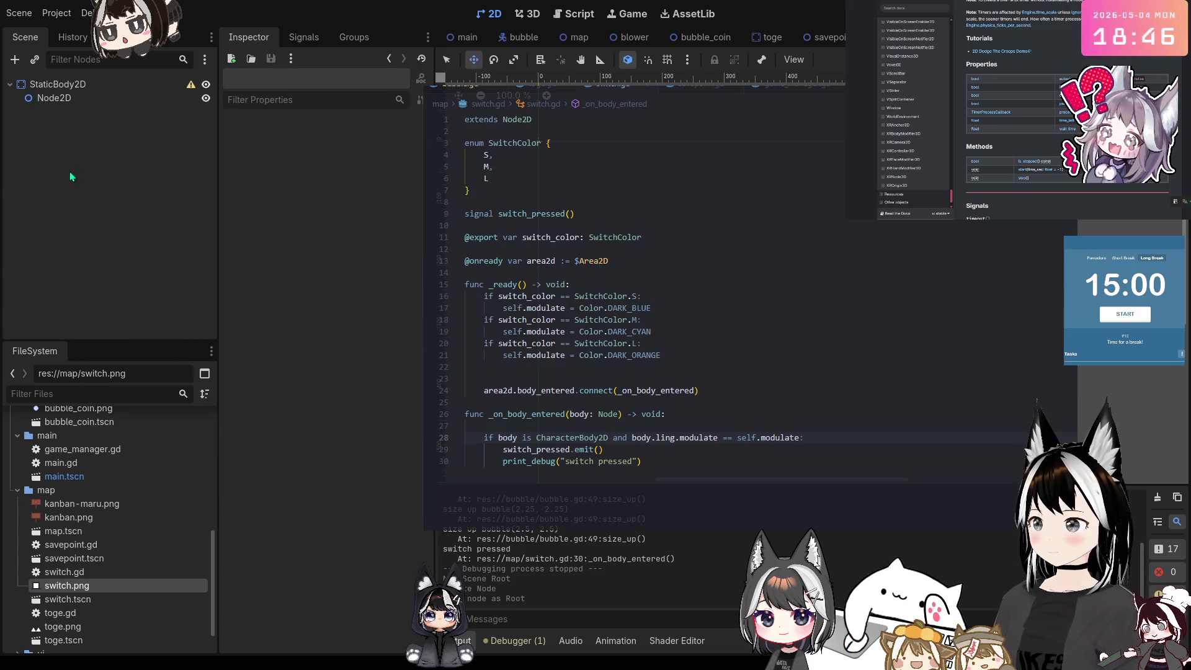
right_click(69, 99)
click(160, 437)
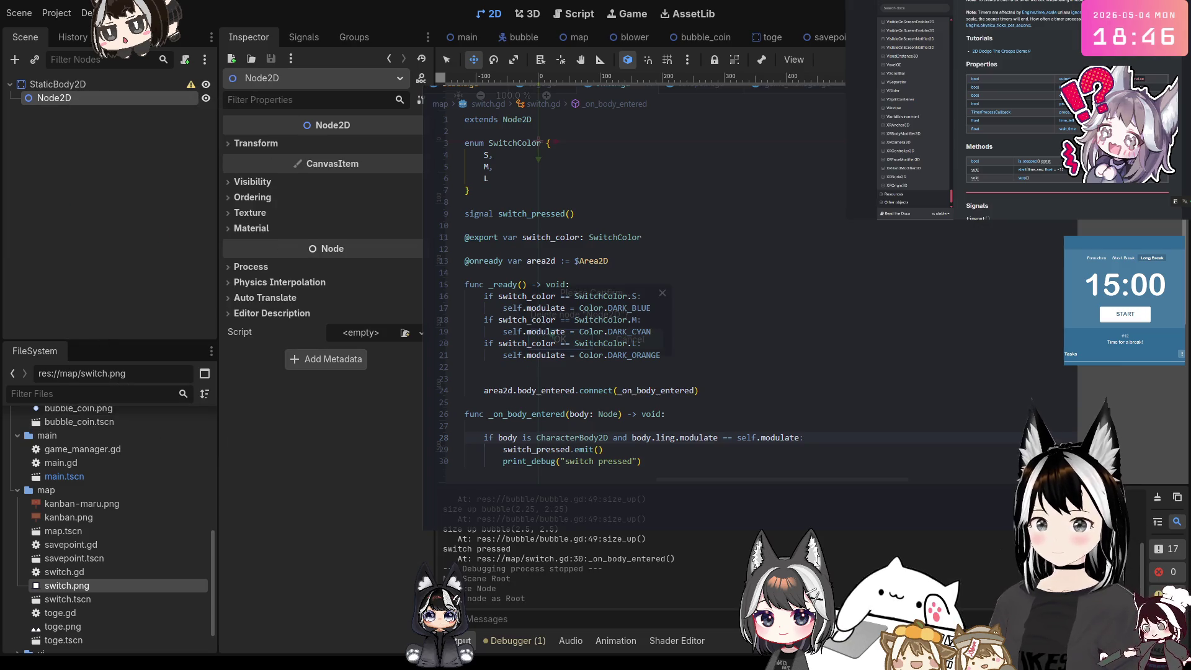
key(Return)
click(109, 78)
- Add a Sprite2D as a child of the StaticBody2D root
key(ctrl+a)
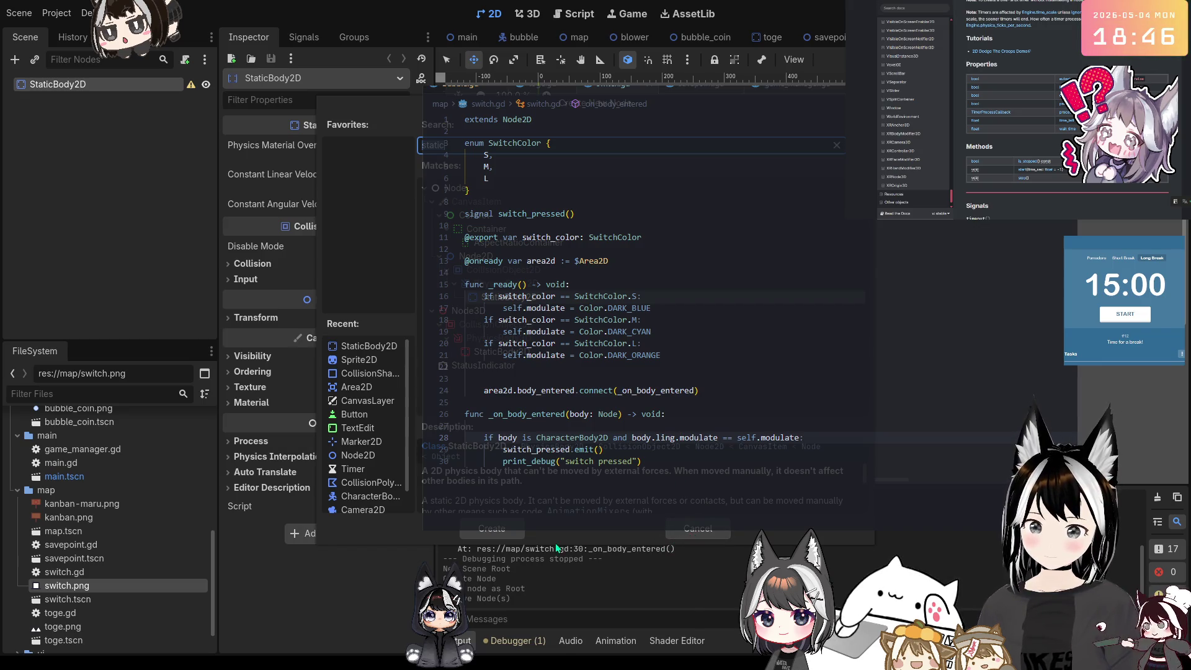
click(708, 534)
click(155, 184)
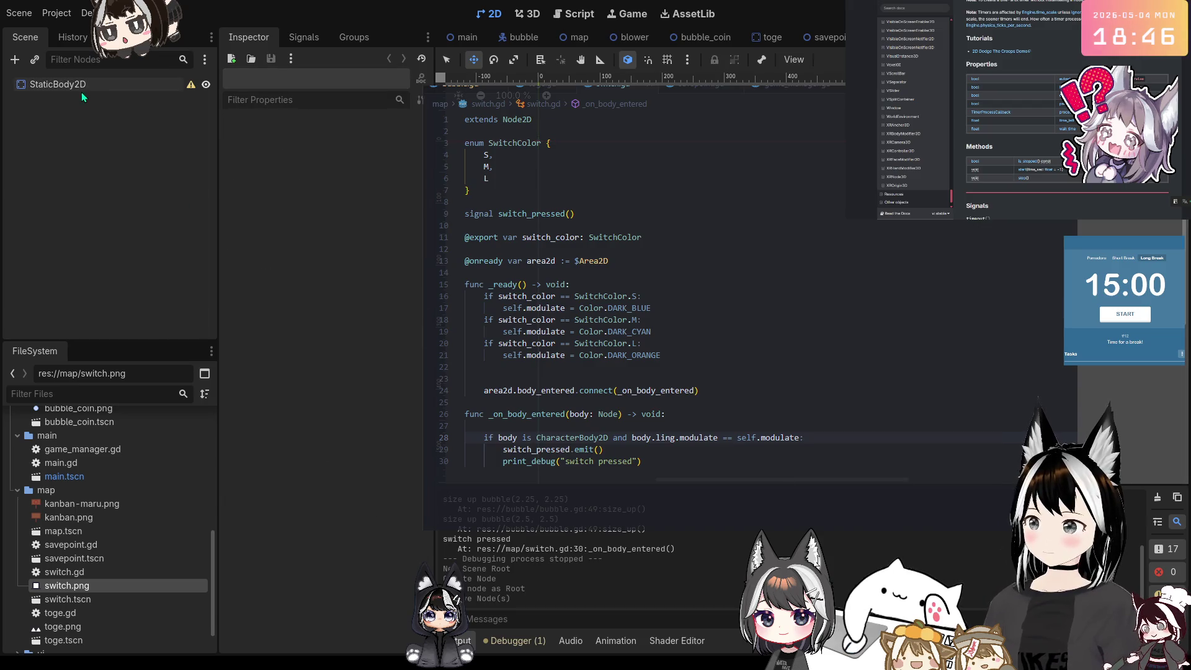
click(91, 80)
key(ctrl+a)
text(spri)
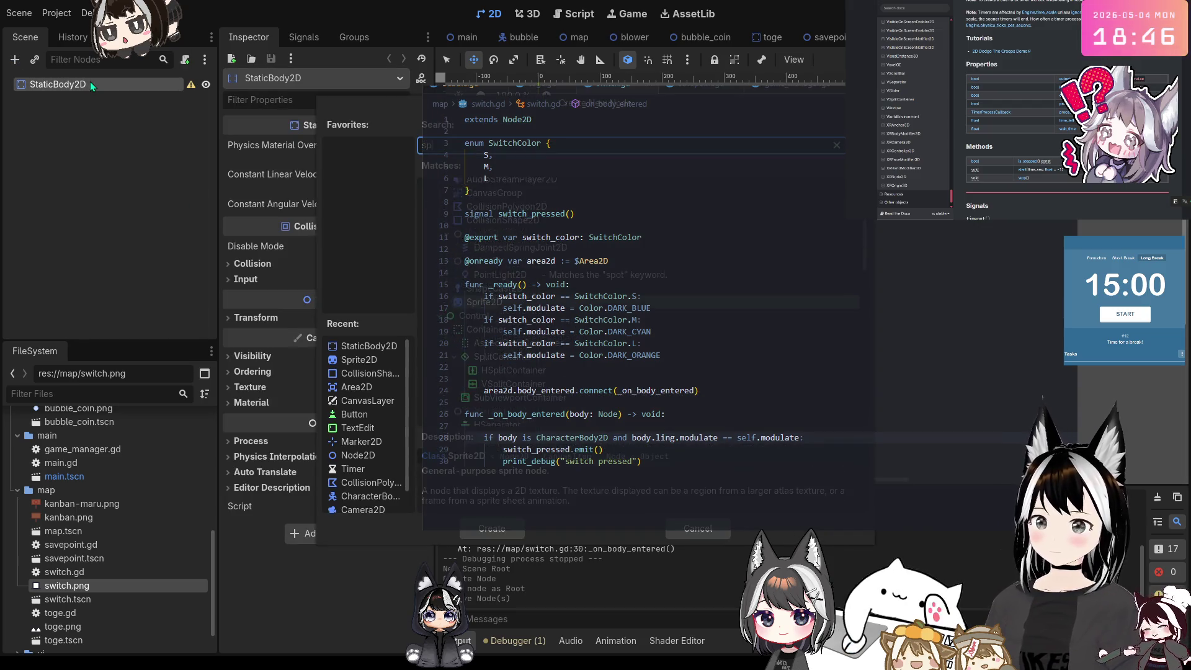
key(Return)
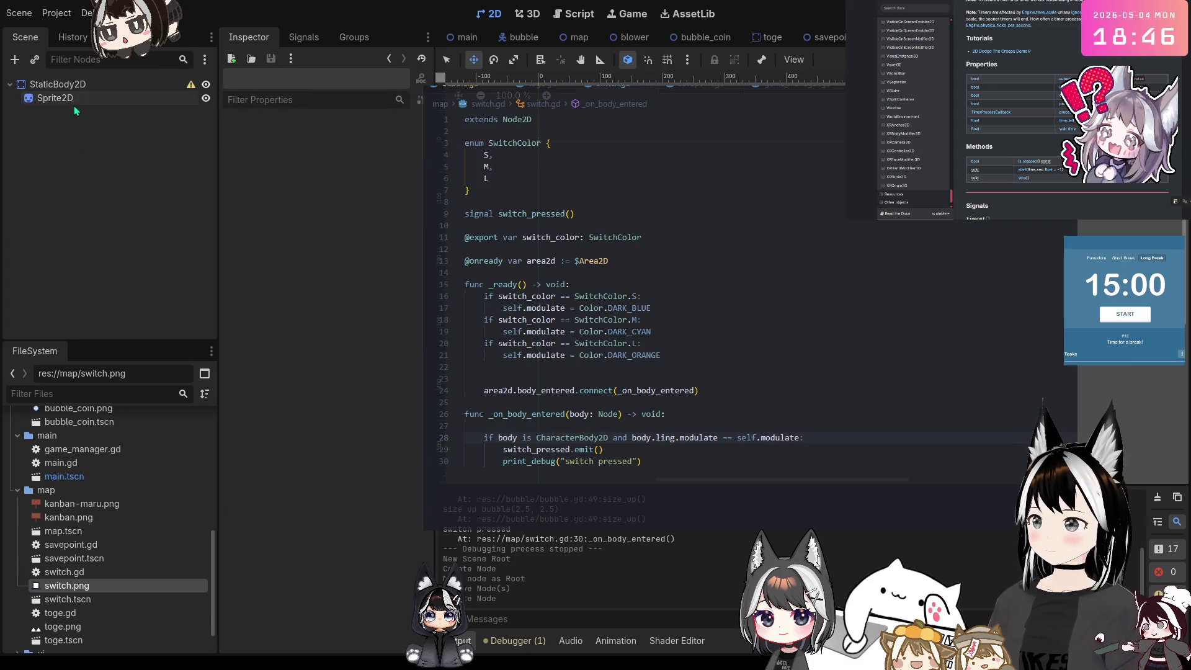
scroll(116, 514, up, 5)
scroll(117, 519, down, 8)
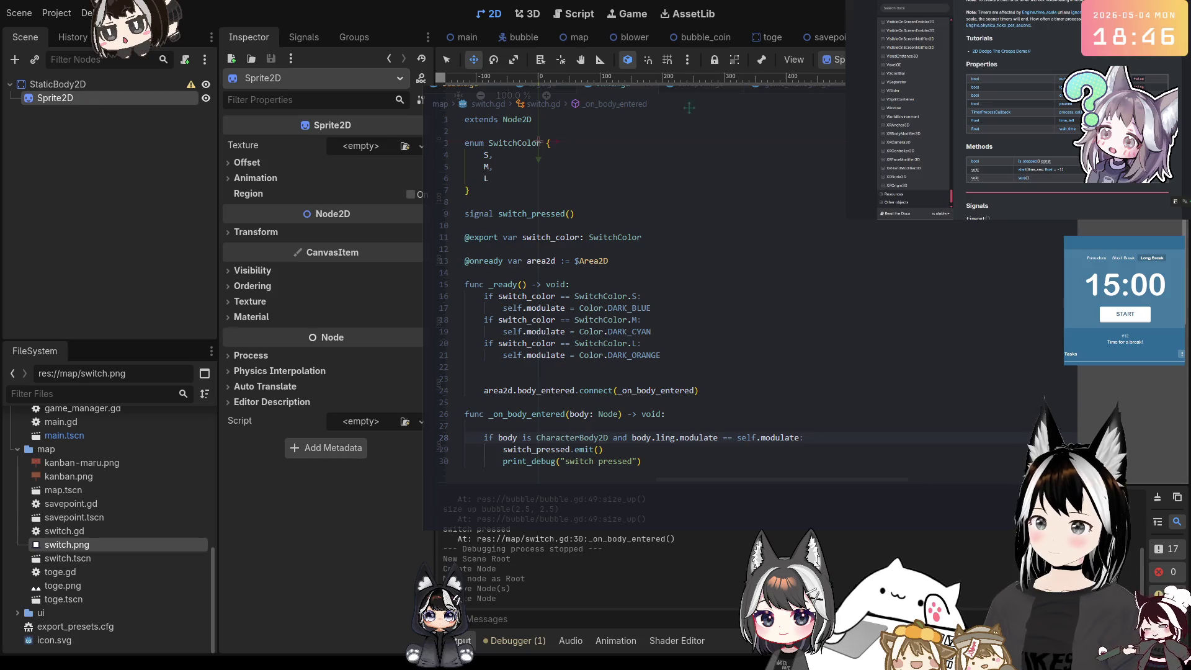
- In Aseprite, look over the open sprites and create a new blank sprite
key(alt+Tab)
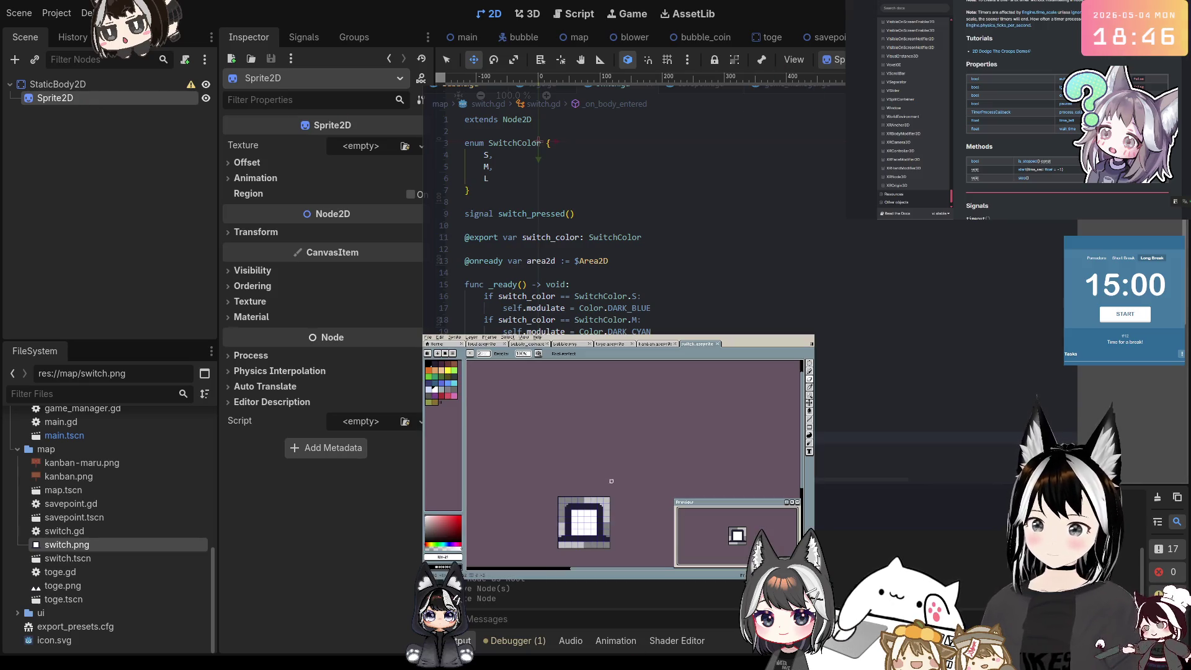
click(497, 344)
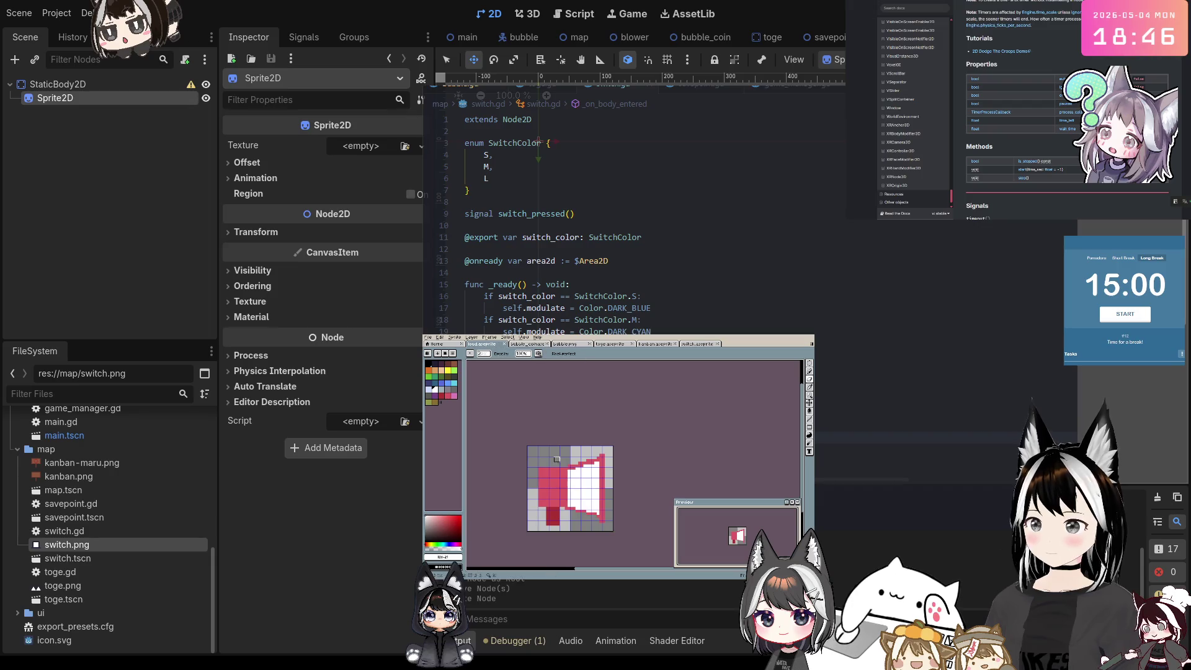
click(570, 345)
key(ctrl+Tab)
key(ctrl+Tab)
key(ctrl+Tab)
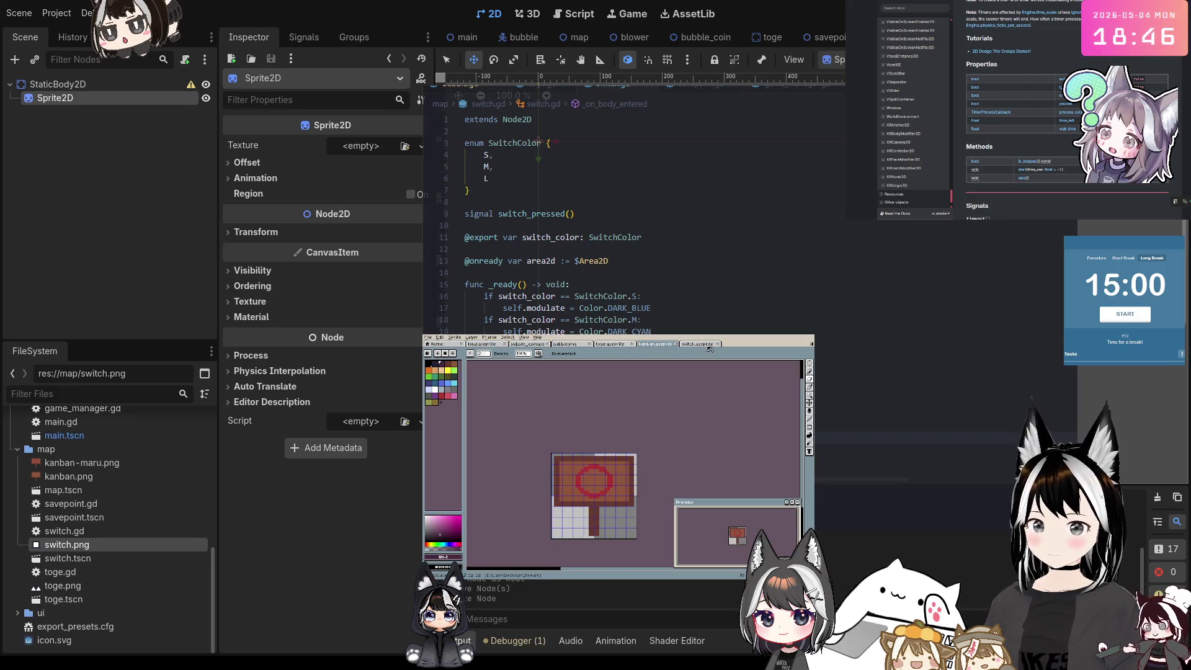
click(429, 338)
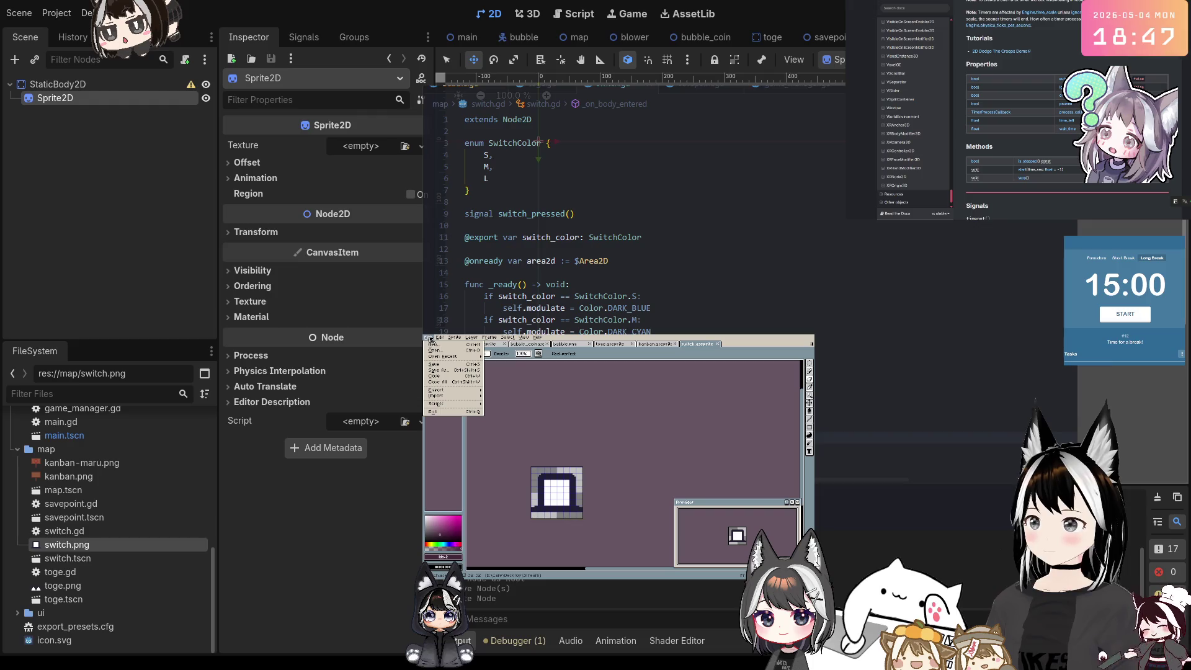
click(434, 344)
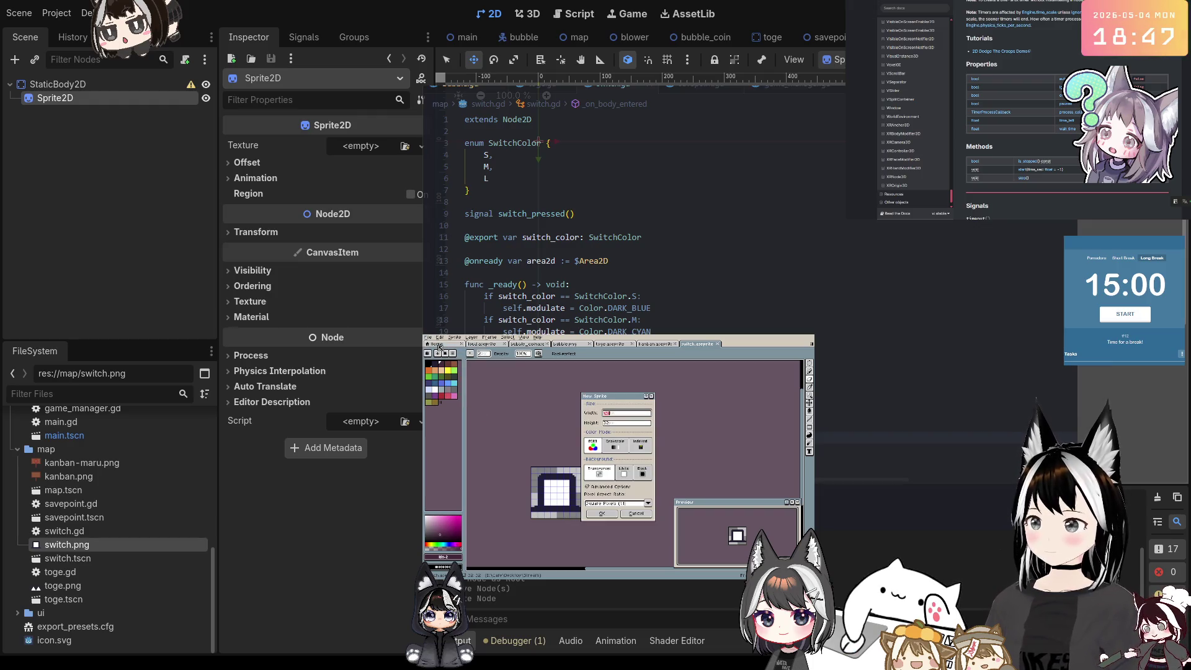
click(604, 518)
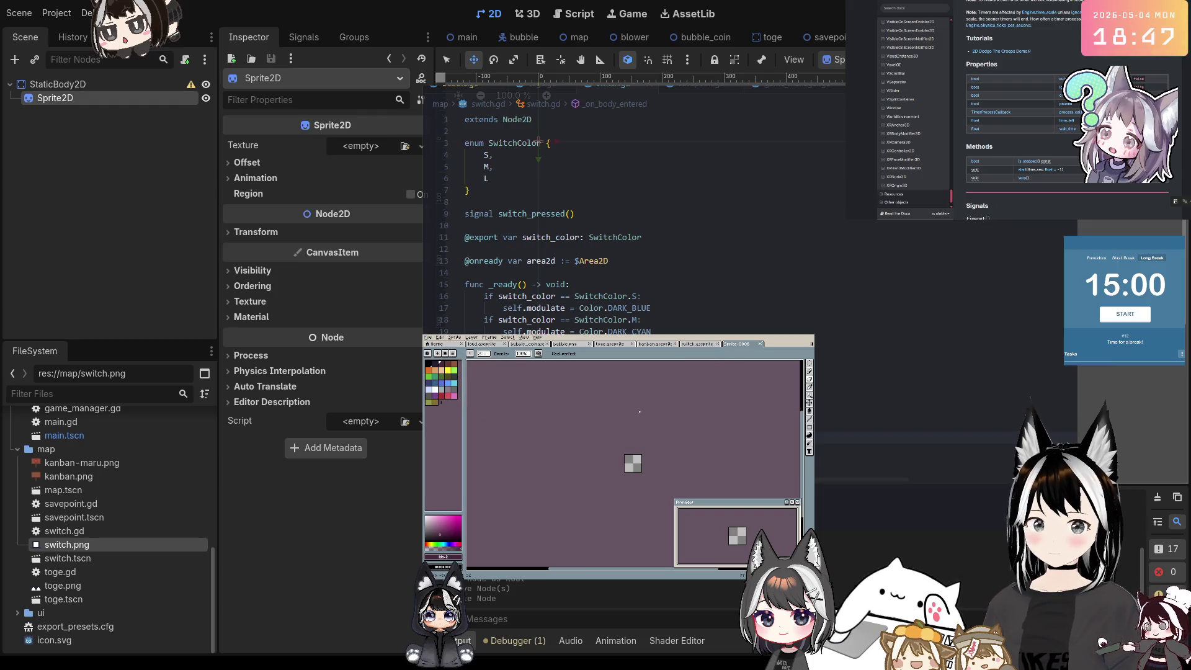
scroll(639, 462, up, 6)
scroll(633, 459, down, 2)
- Apply new View > Grid Settings so the canvas is divided into small cells
click(523, 338)
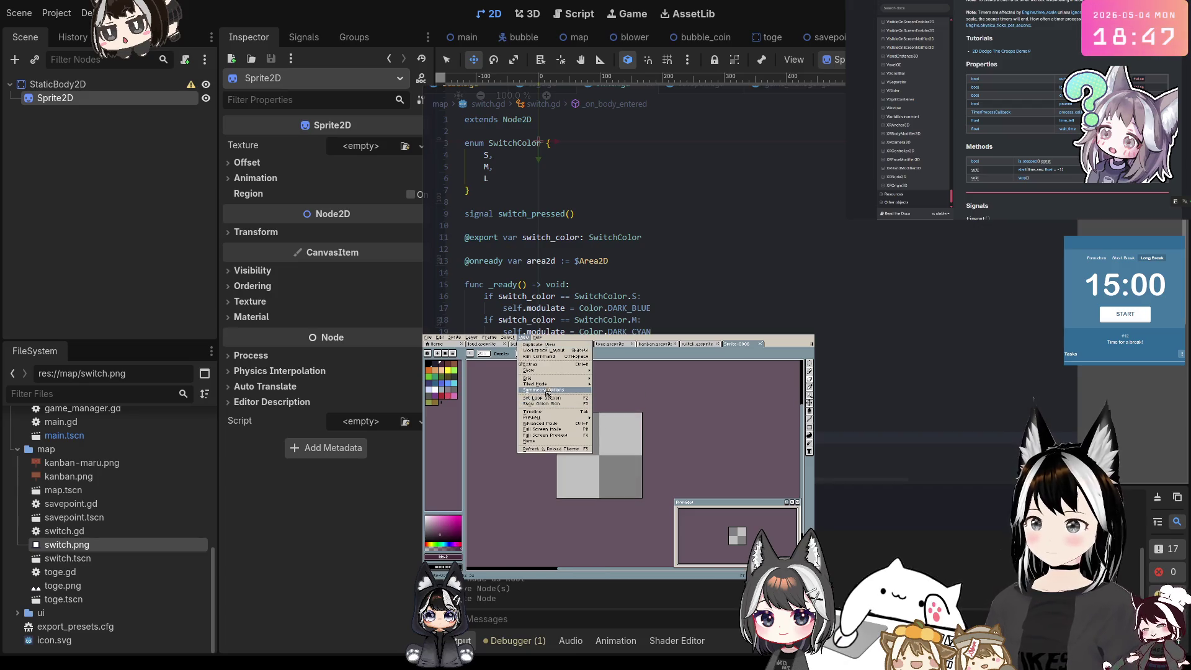
mouse_move(572, 386)
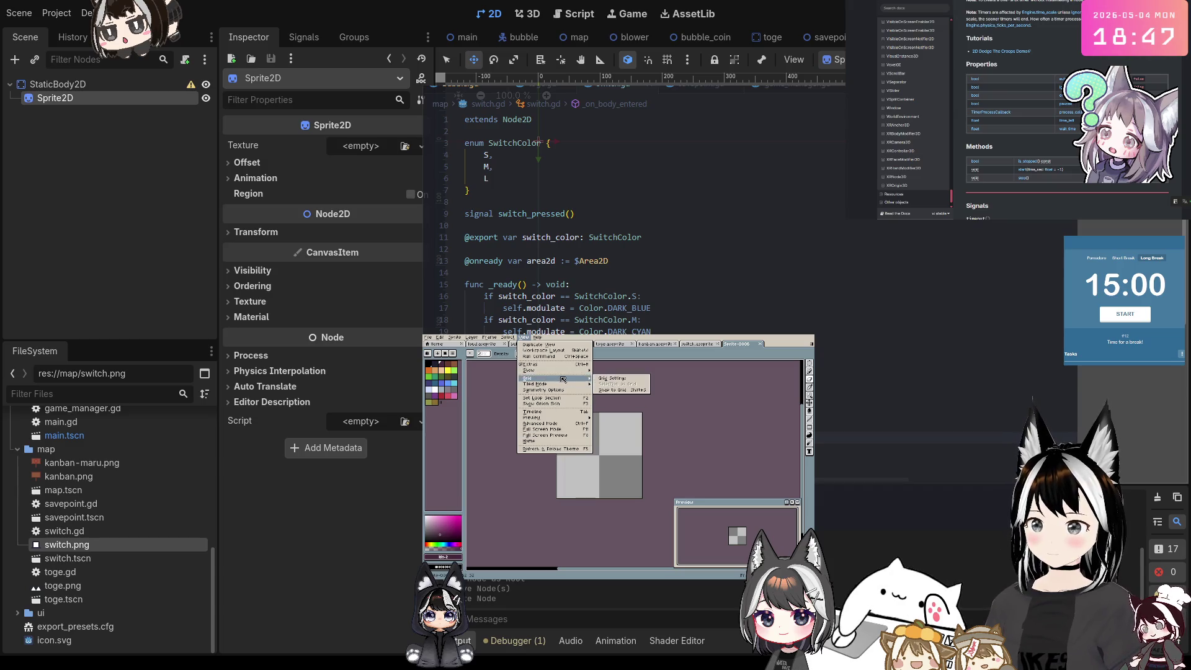
click(617, 386)
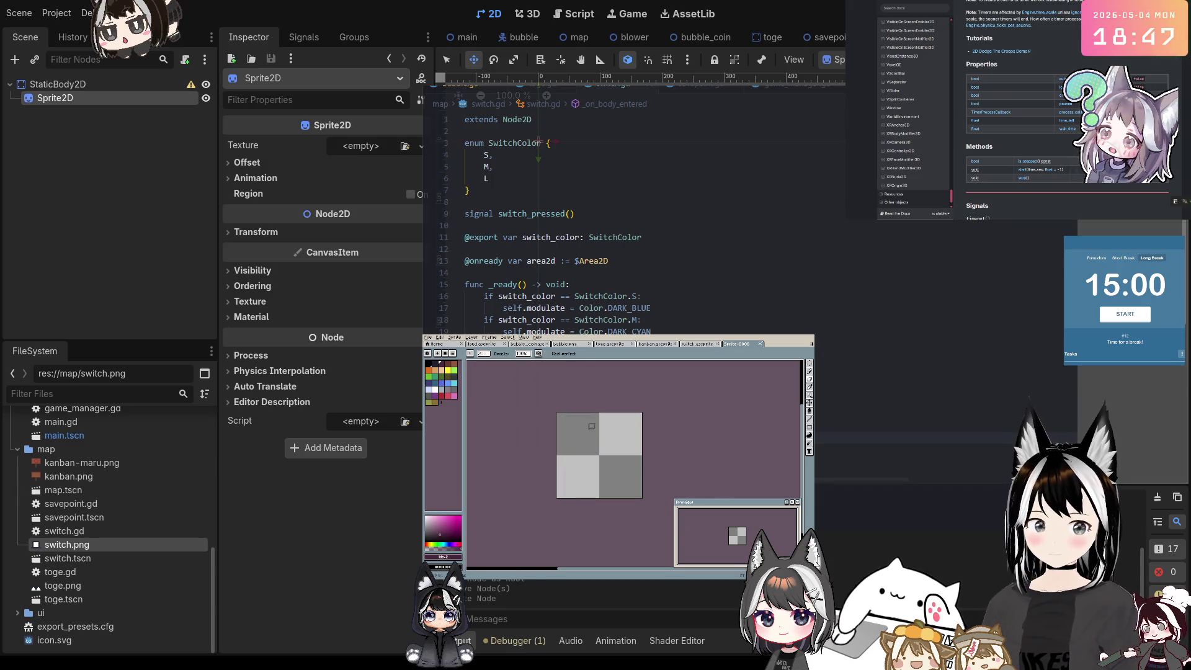
click(523, 336)
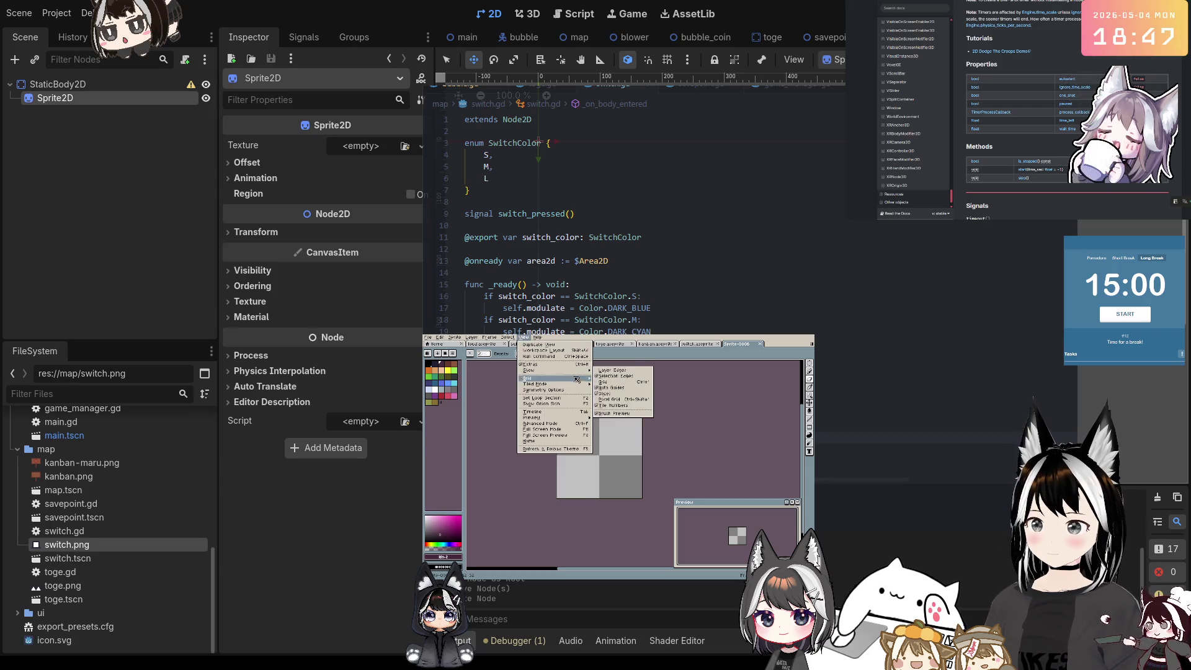
click(610, 389)
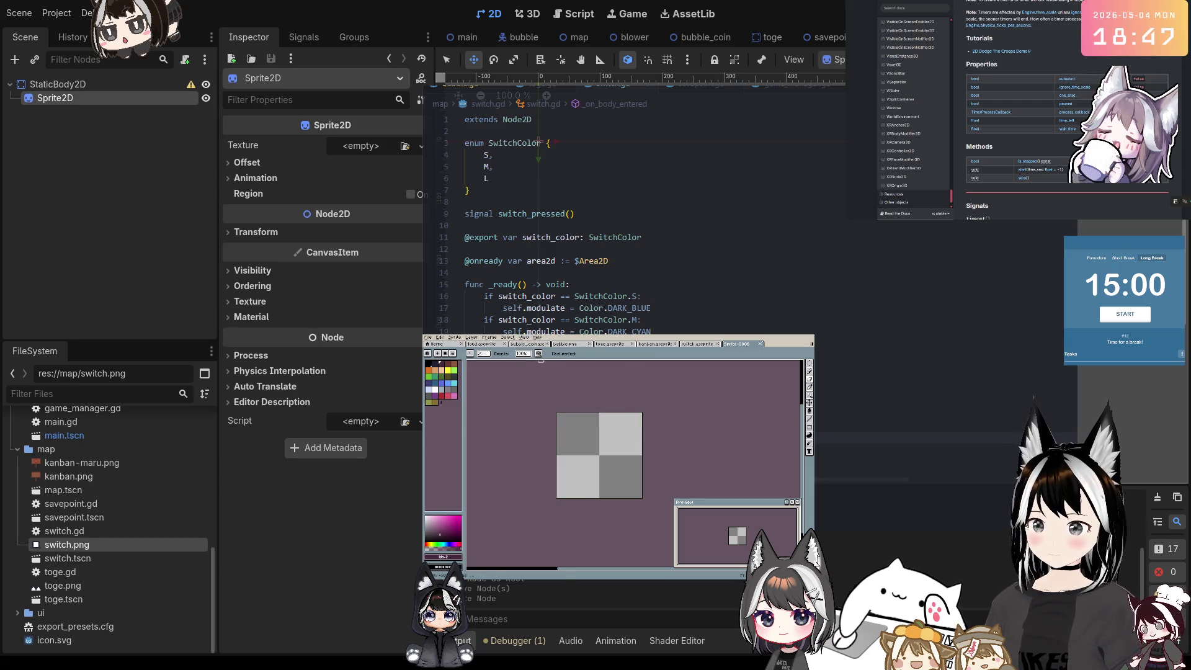
click(522, 337)
click(617, 391)
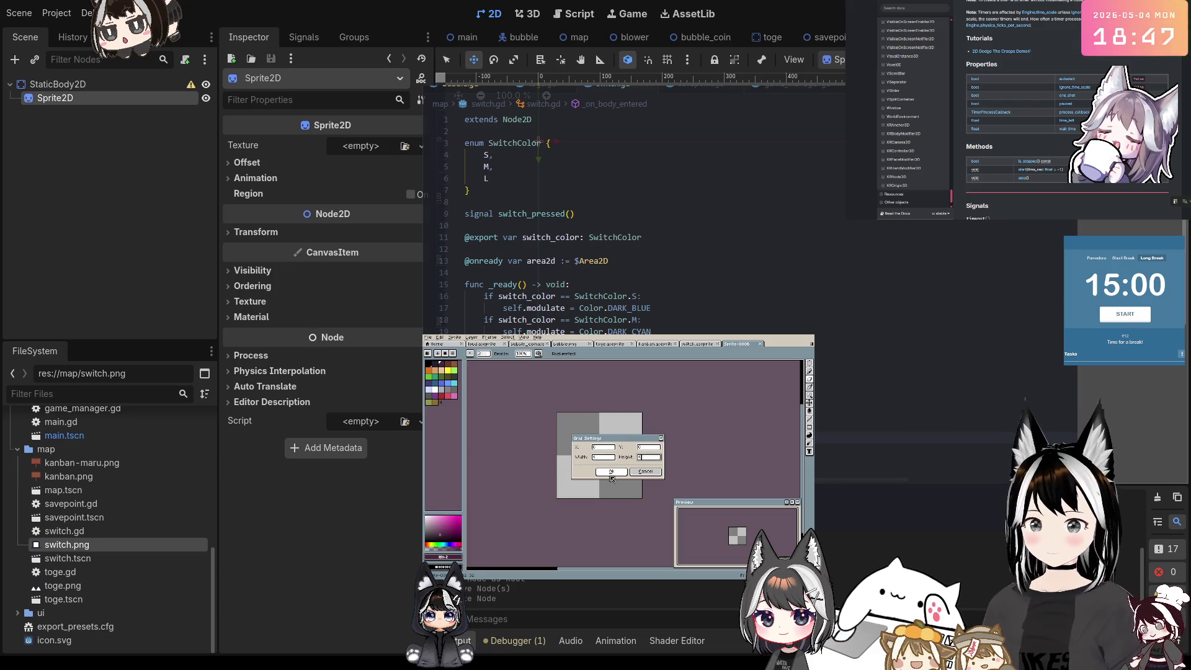
key(Return)
scroll(633, 452, up, 1)
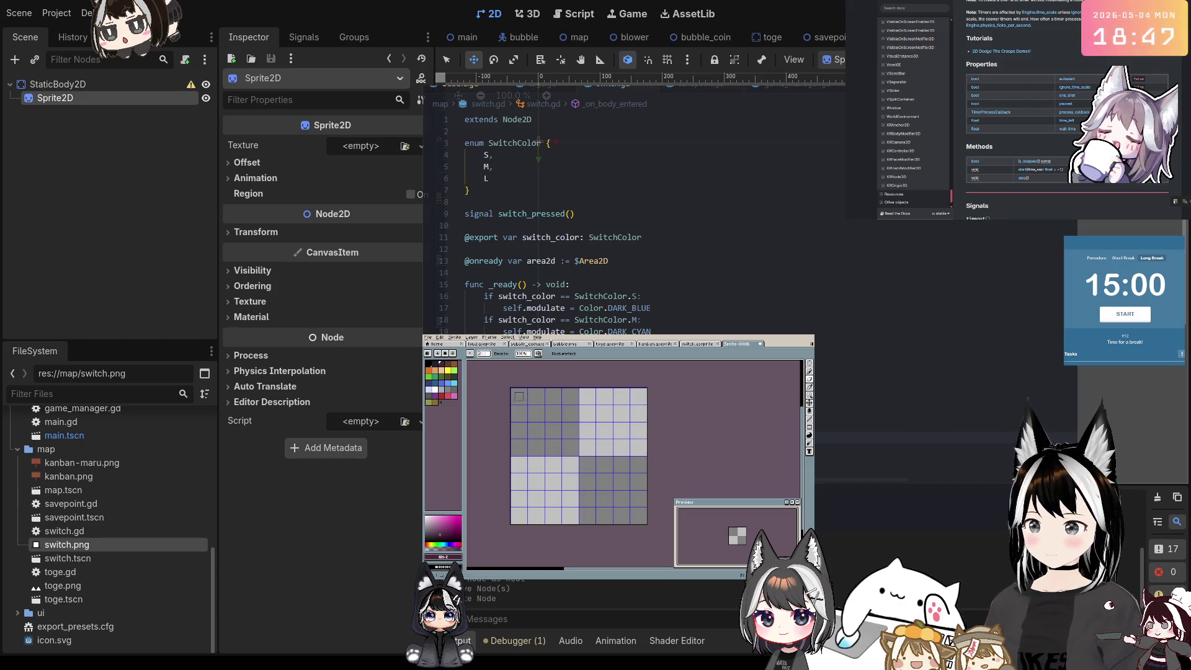
- Draw a dark rectangle border around the canvas edge with the Rectangle tool
click(690, 344)
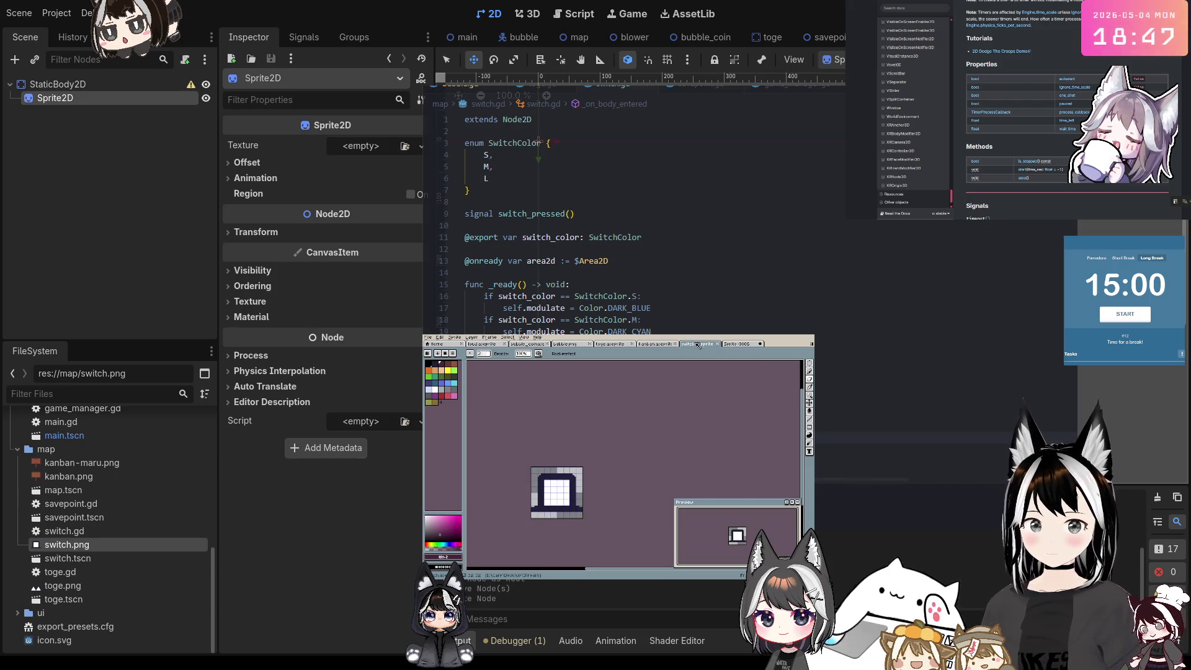
click(737, 345)
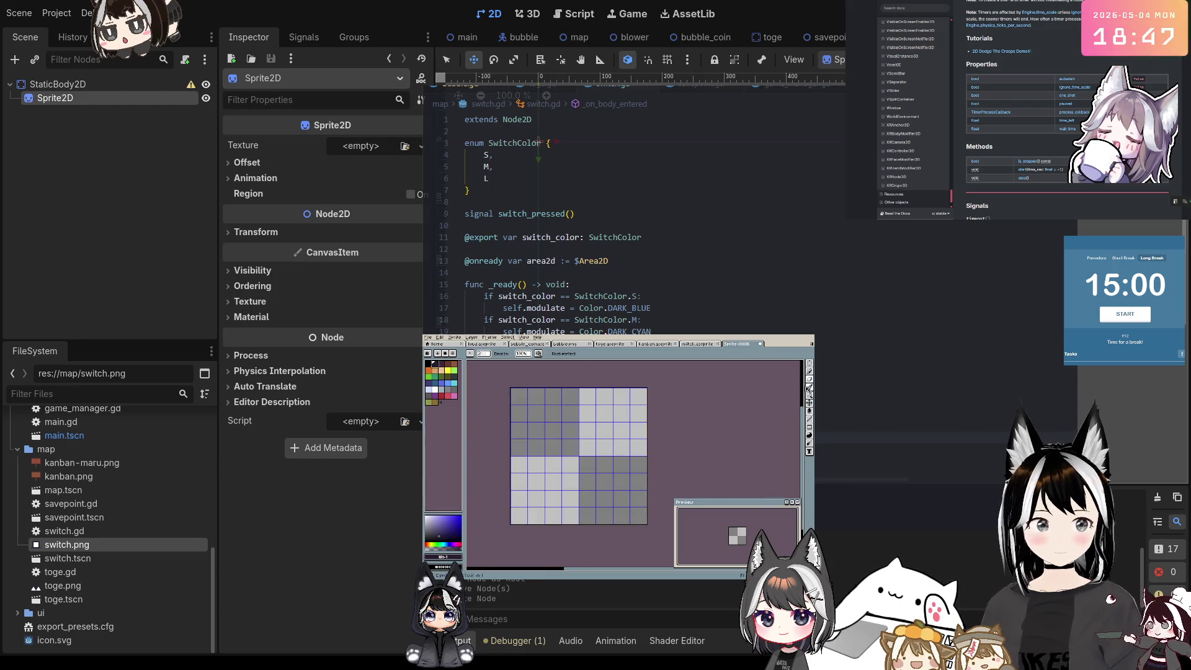
click(809, 427)
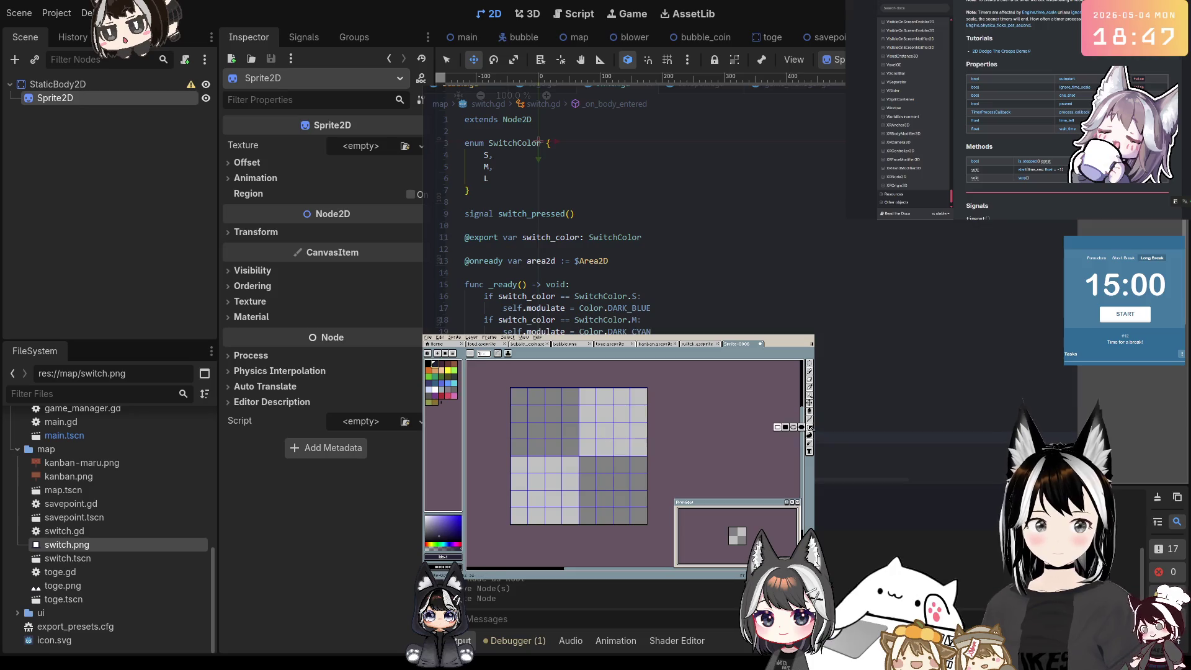
click(779, 426)
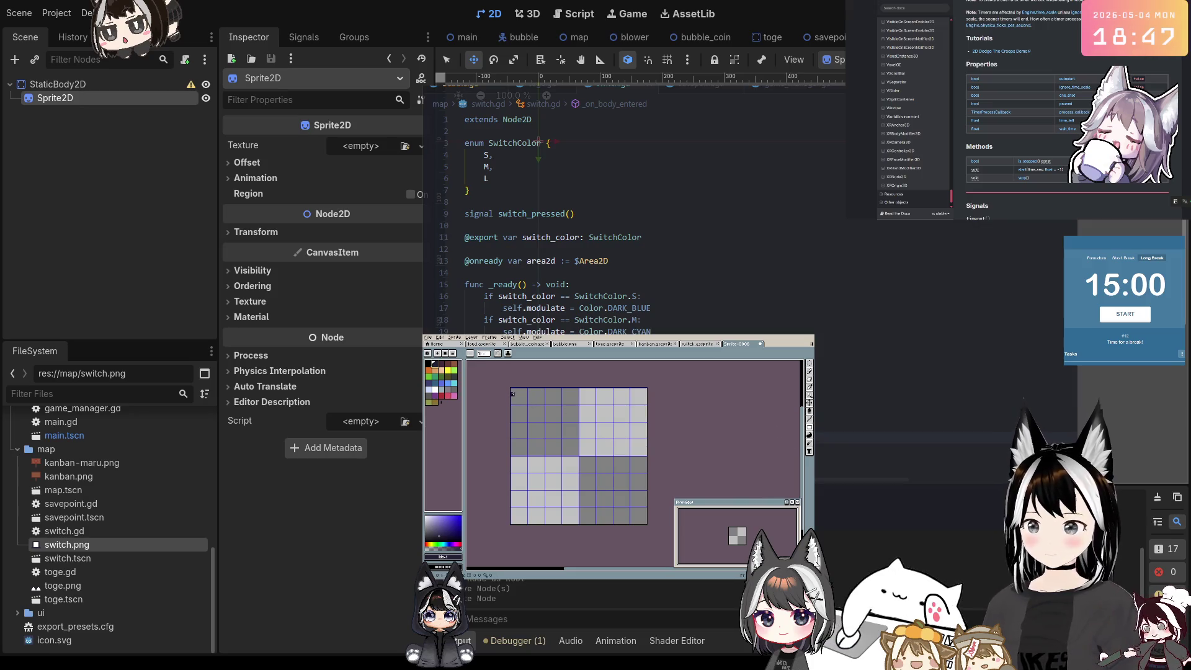
drag(512, 393, 643, 521)
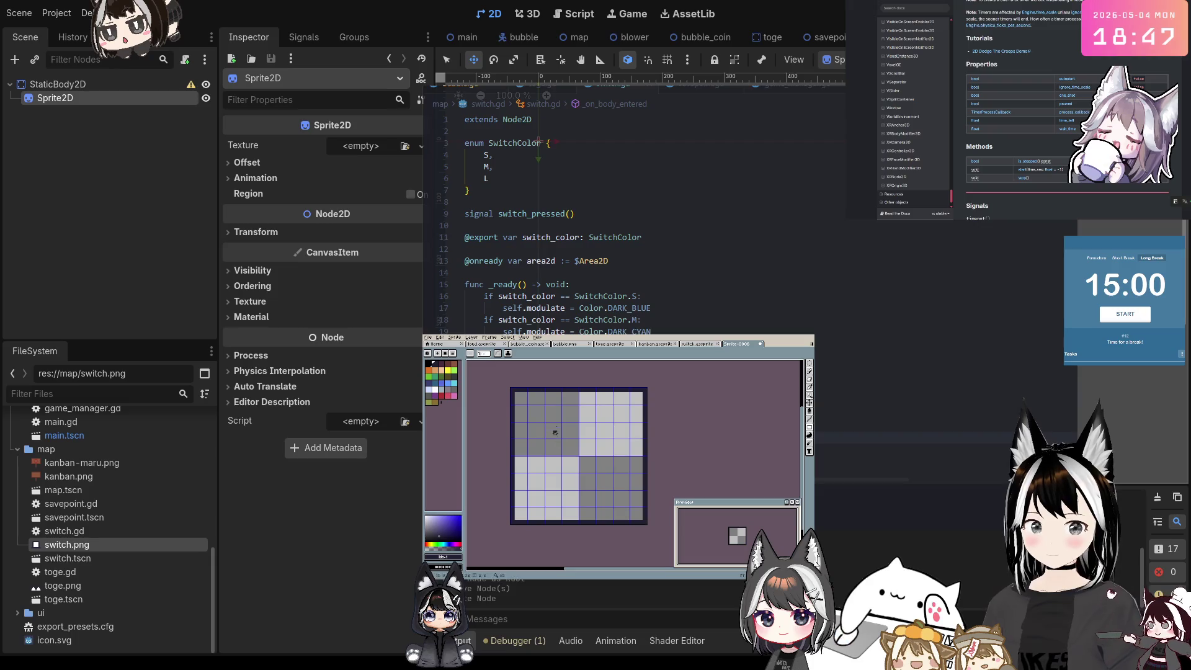
drag(516, 395, 634, 516)
drag(518, 396, 639, 515)
drag(529, 406, 631, 510)
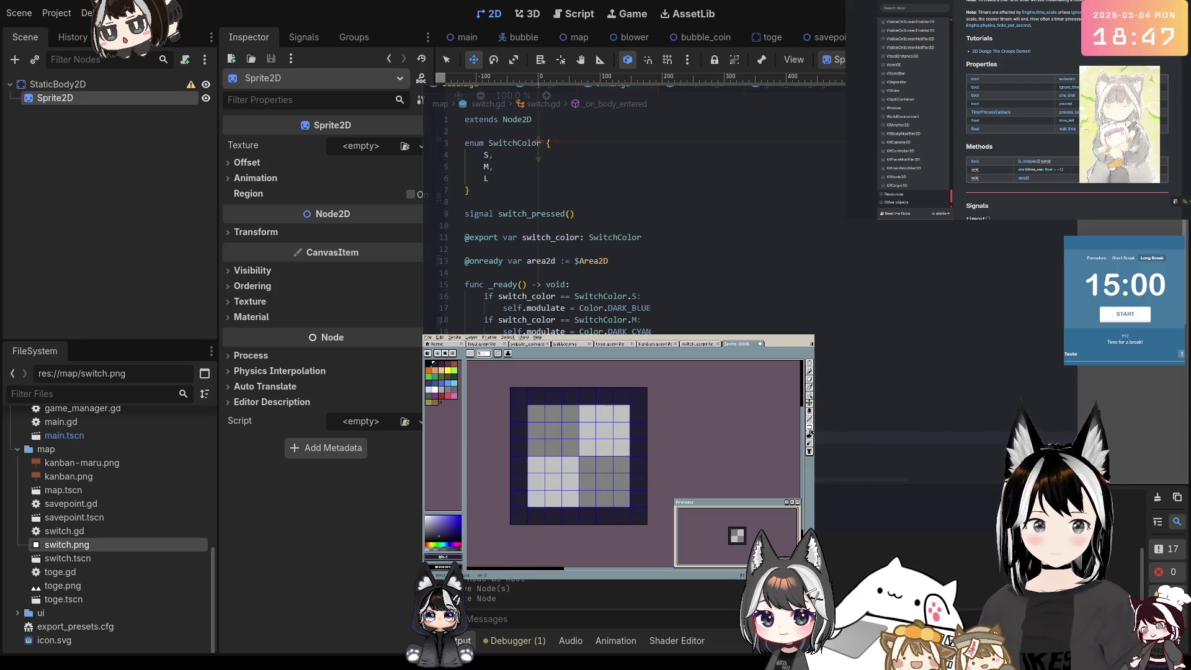
- Fill the inside of the border with white using the Paint Bucket
click(809, 403)
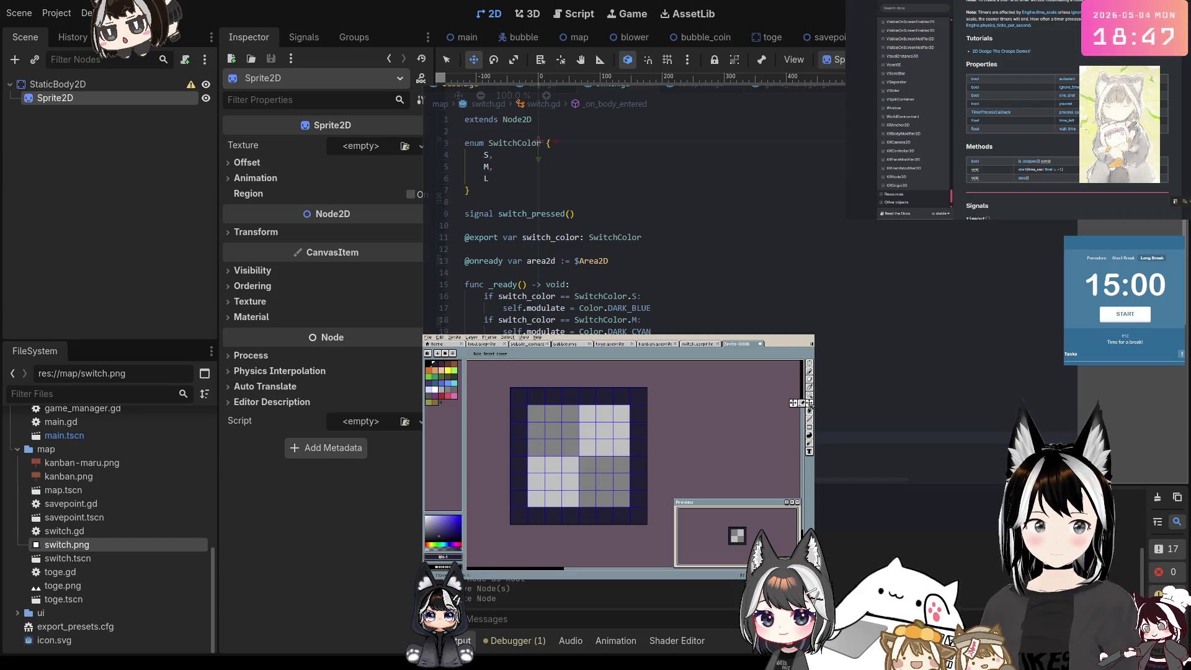
click(809, 418)
click(435, 389)
click(611, 466)
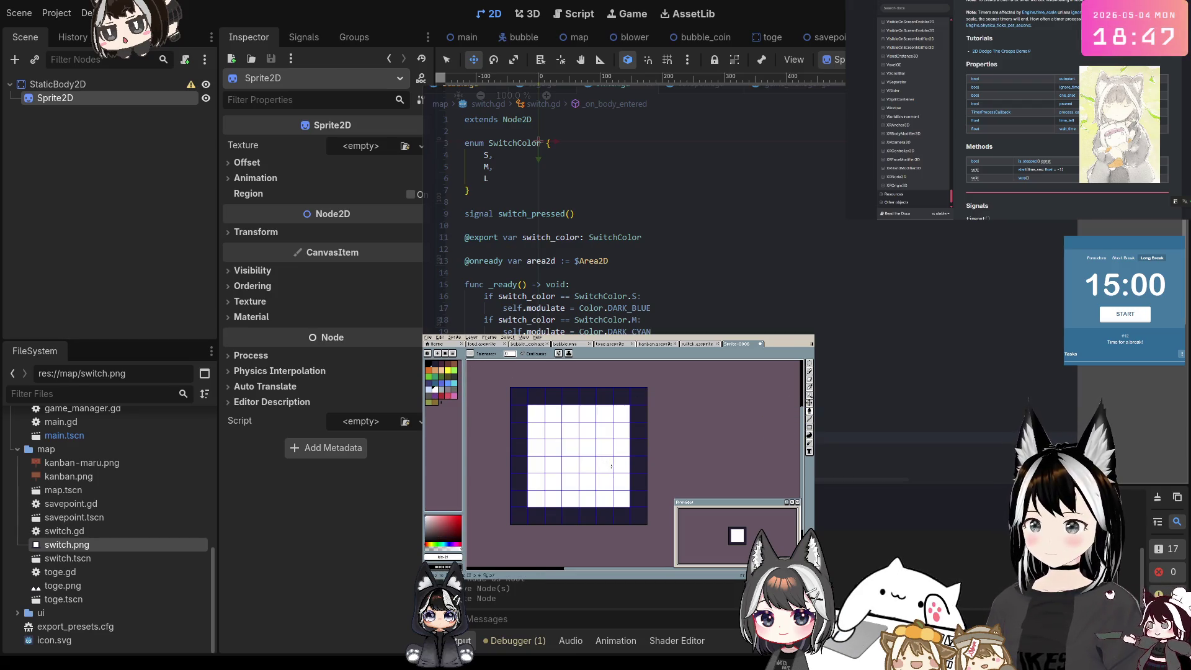
- Paint light-grey highlight pixels in the top-right corner with a 2-pixel pencil brush
key(x)
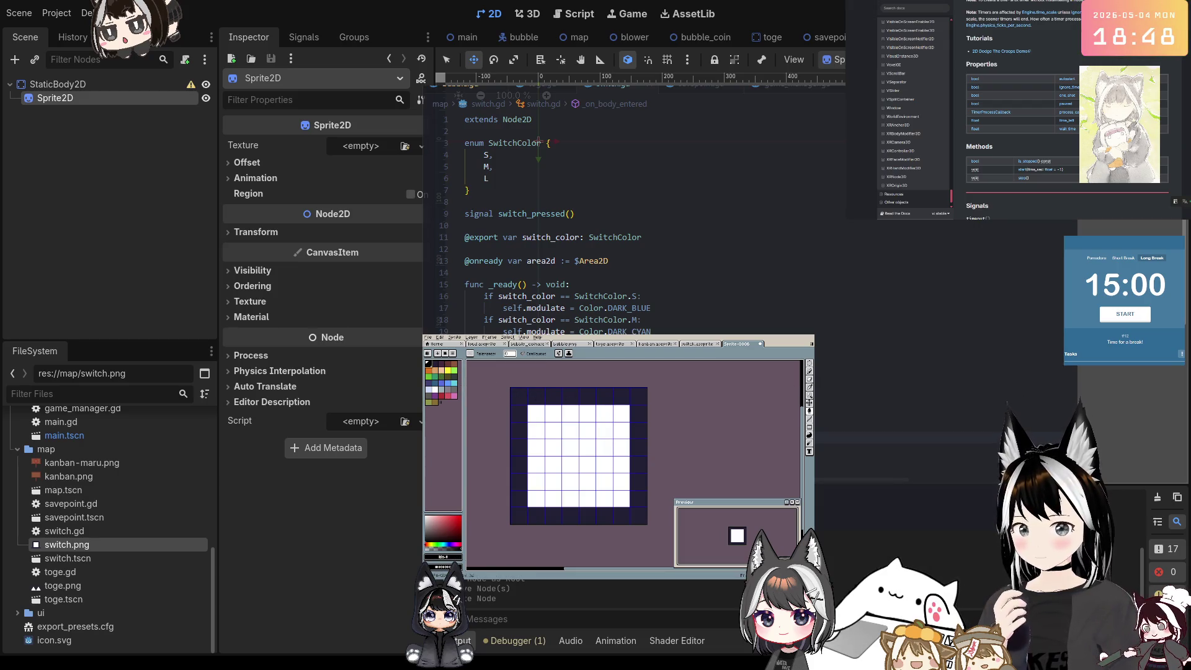
click(809, 371)
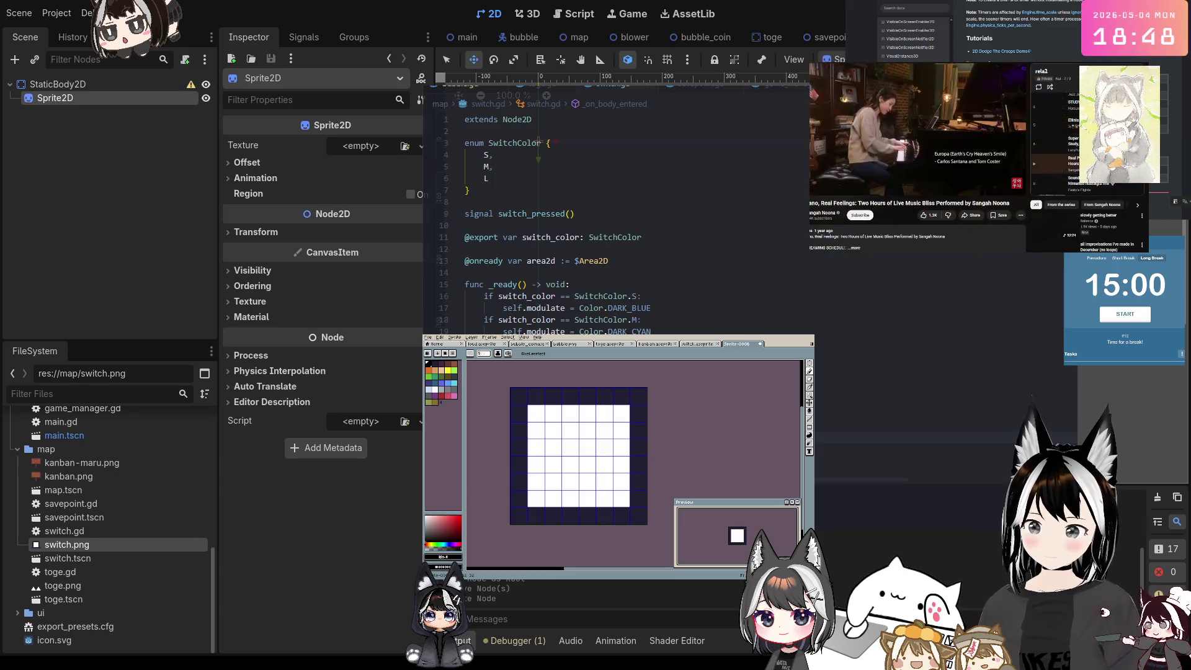
scroll(526, 426, down, 2)
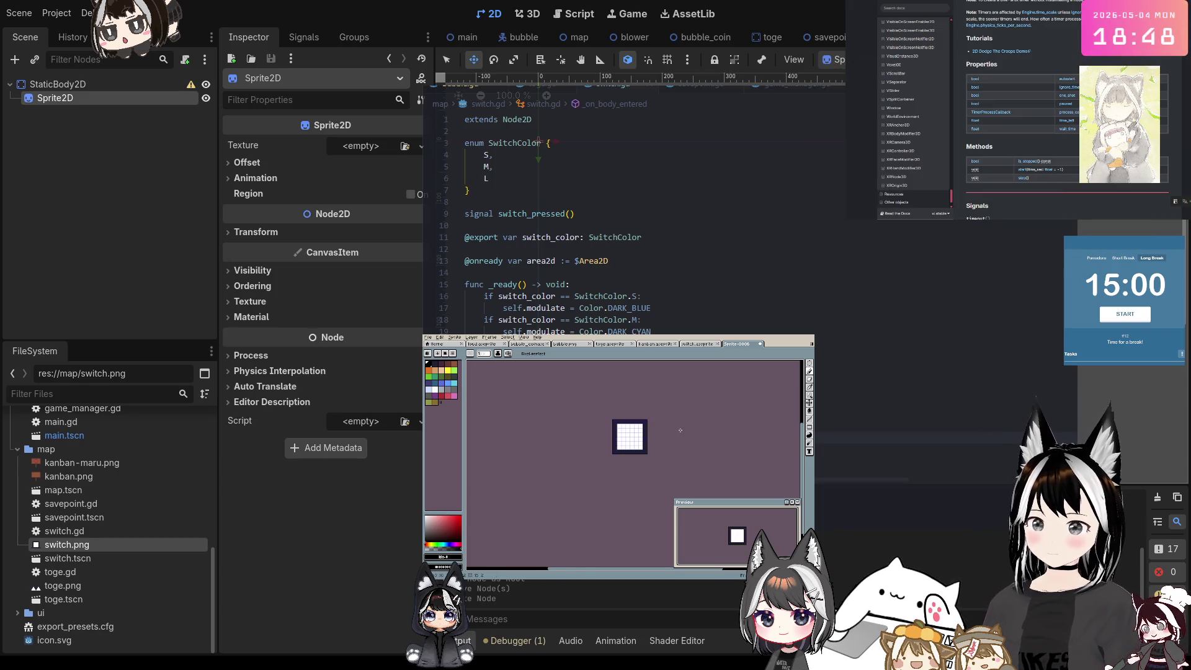
scroll(638, 434, up, 3)
scroll(641, 458, down, 2)
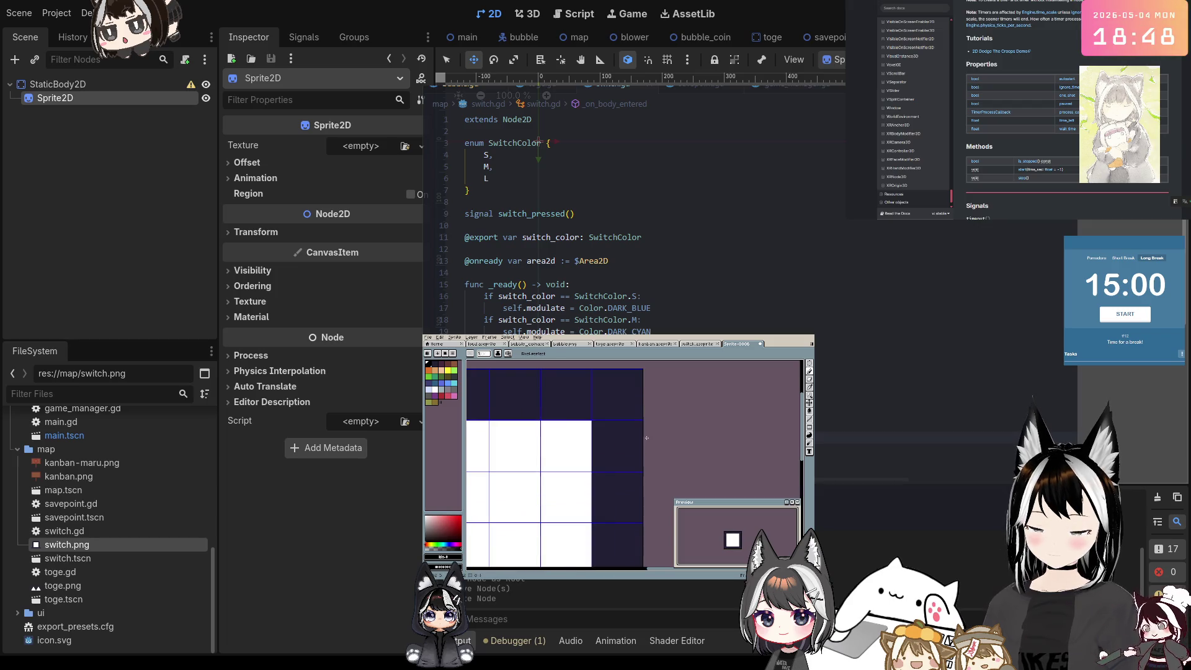
scroll(639, 444, up, 3)
scroll(639, 444, down, 2)
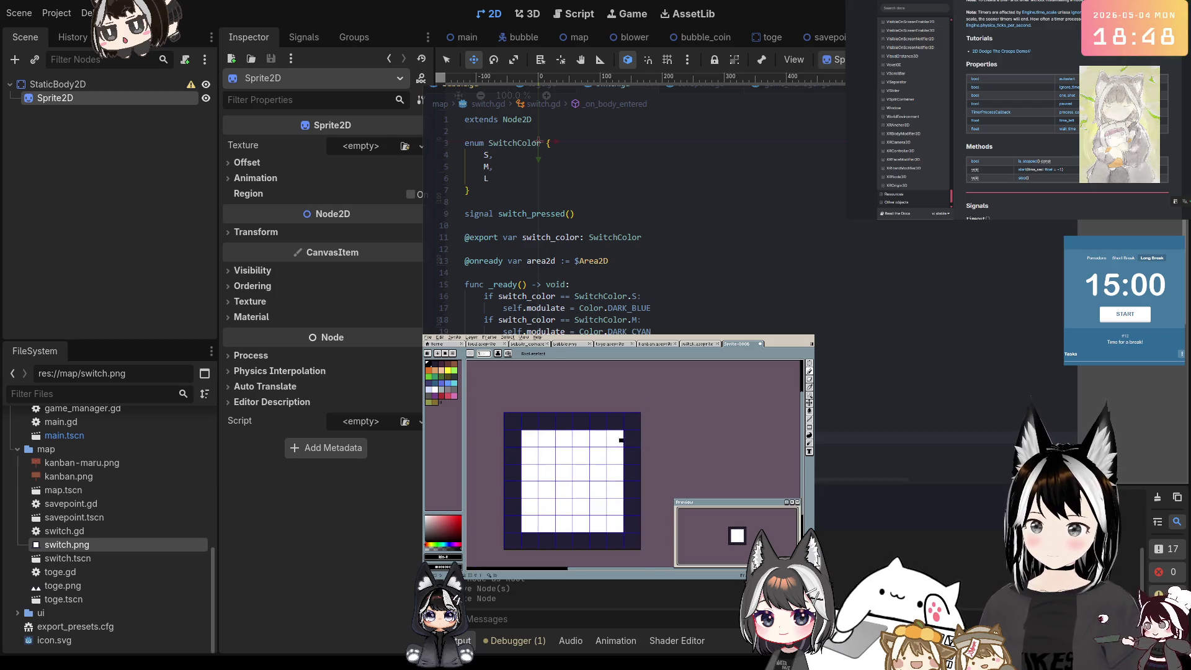
scroll(615, 406, up, 3)
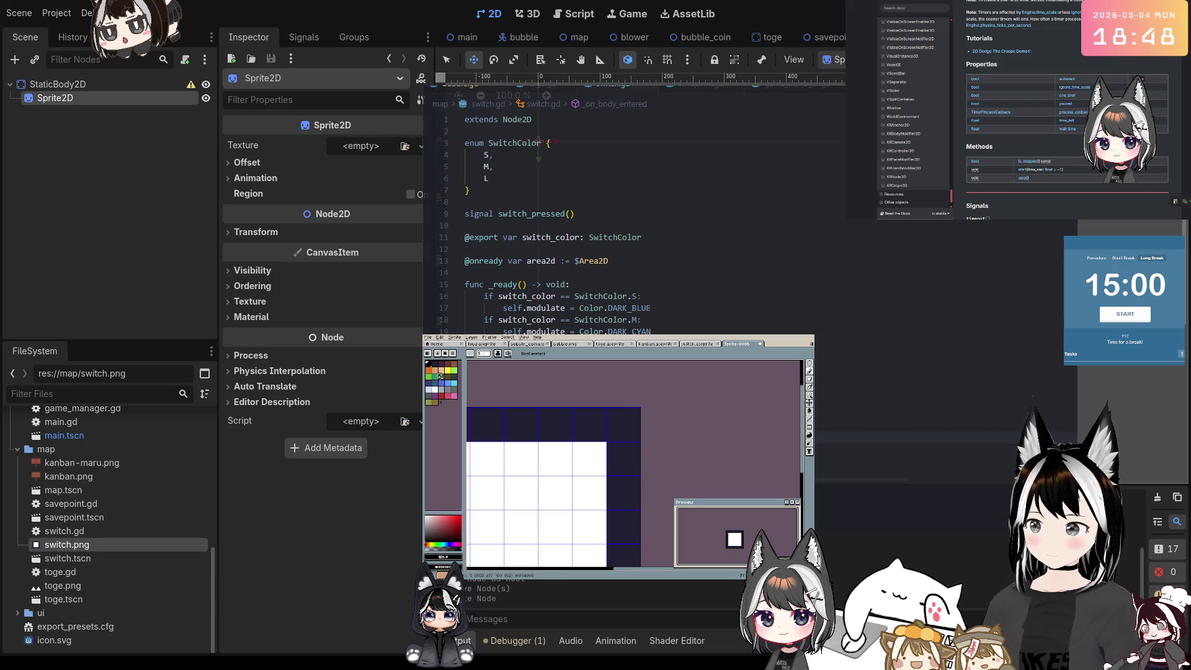
key(b)
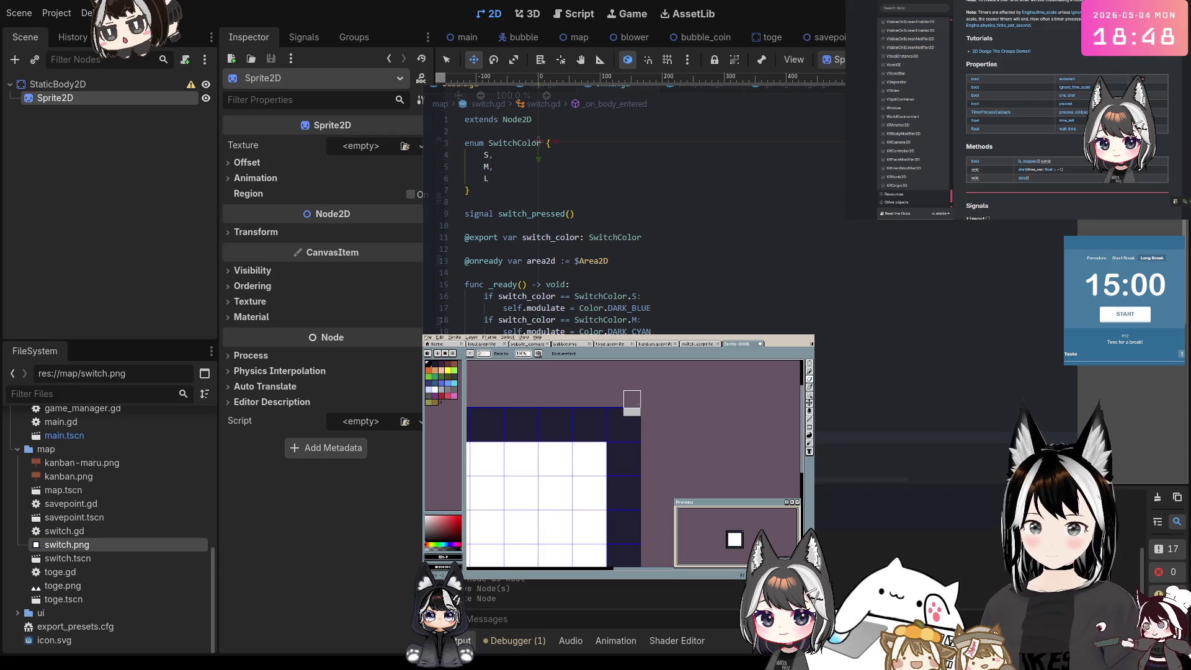
drag(636, 412, 627, 408)
- Zoom in and out, then shift the view so the sprite sits lower right
scroll(674, 442, down, 2)
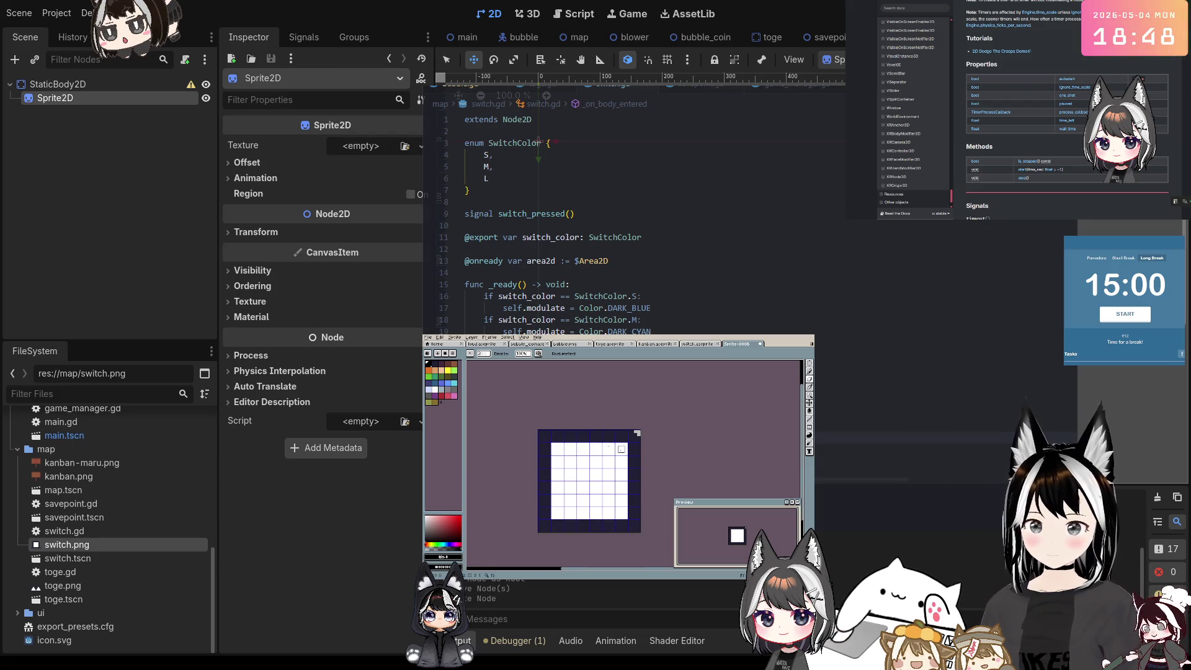
scroll(599, 436, up, 3)
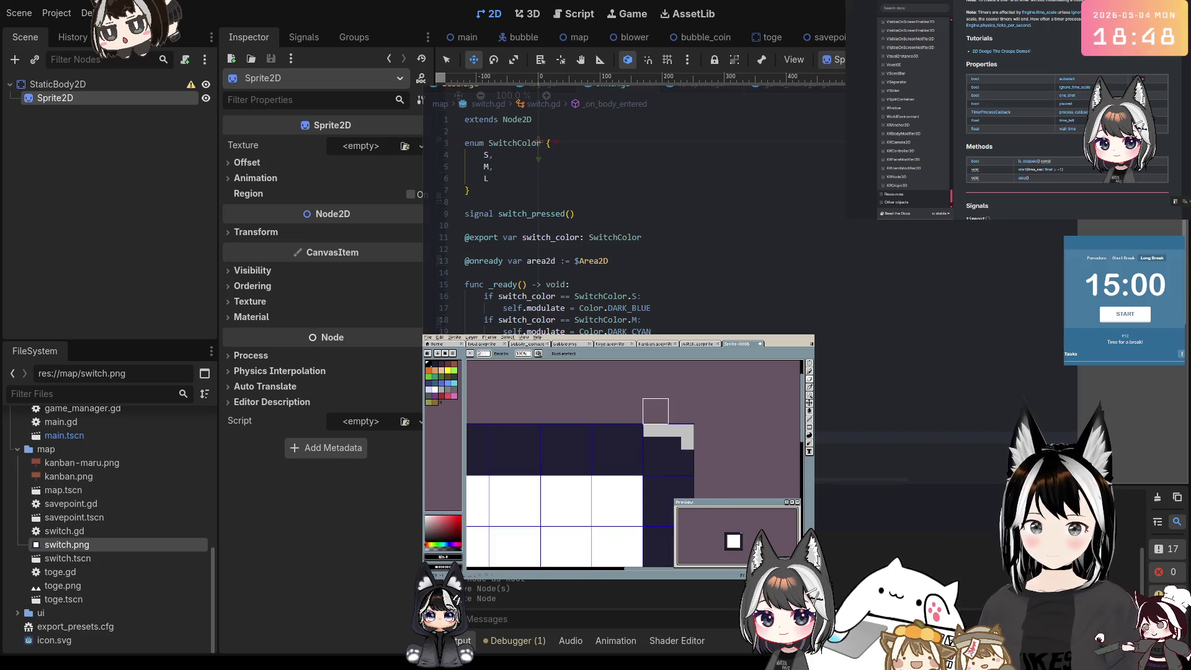
scroll(732, 443, down, 2)
scroll(665, 409, down, 3)
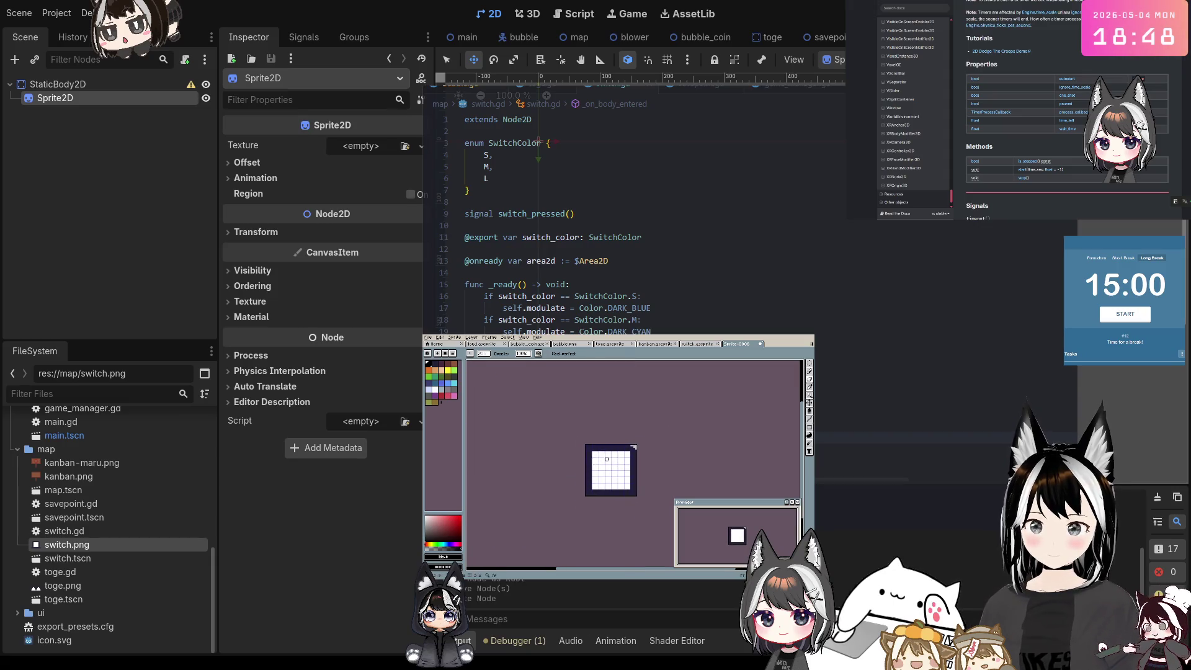
scroll(584, 433, up, 2)
scroll(567, 478, down, 3)
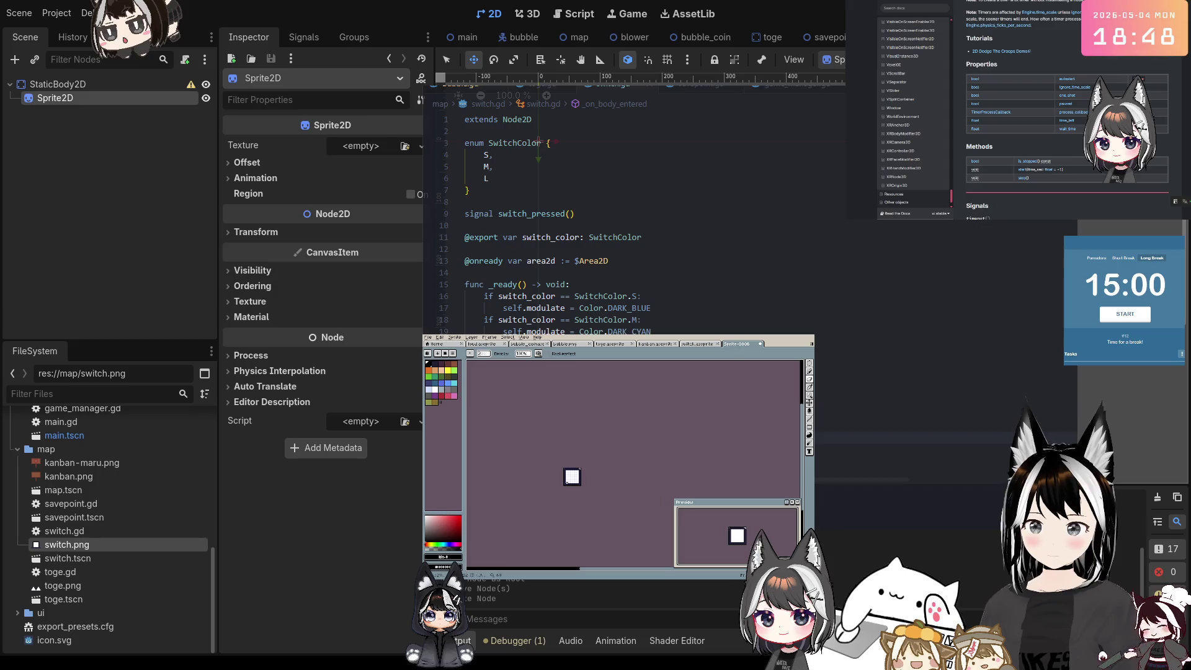
scroll(599, 483, up, 3)
scroll(647, 455, down, 2)
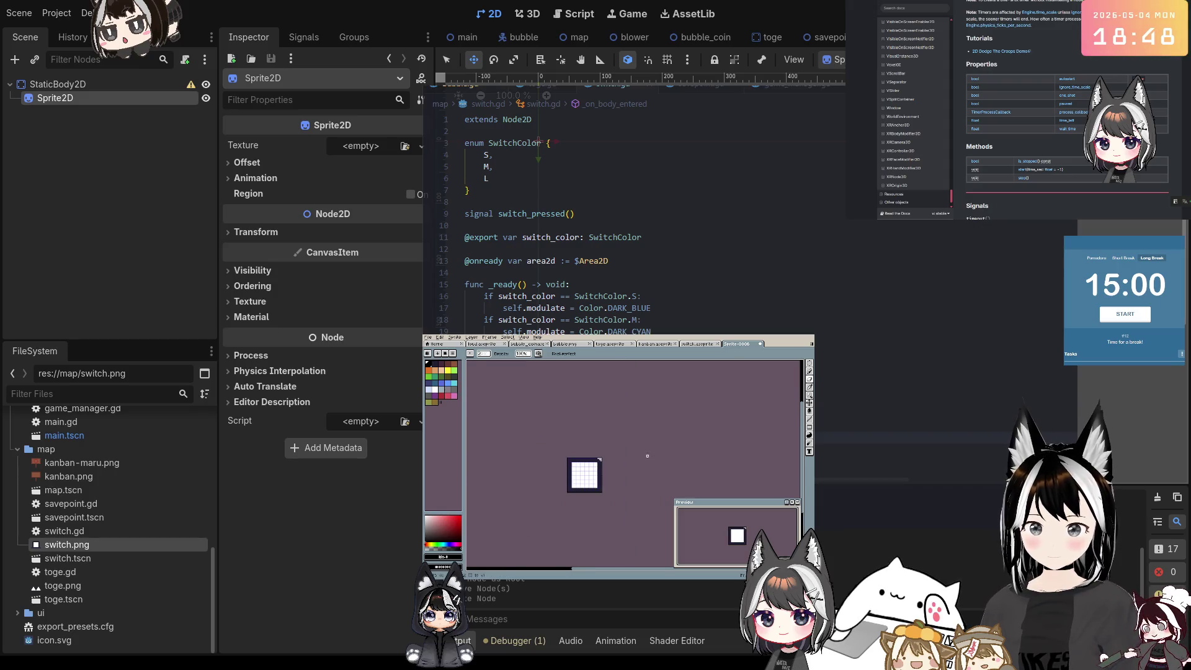
drag(545, 457, 617, 475)
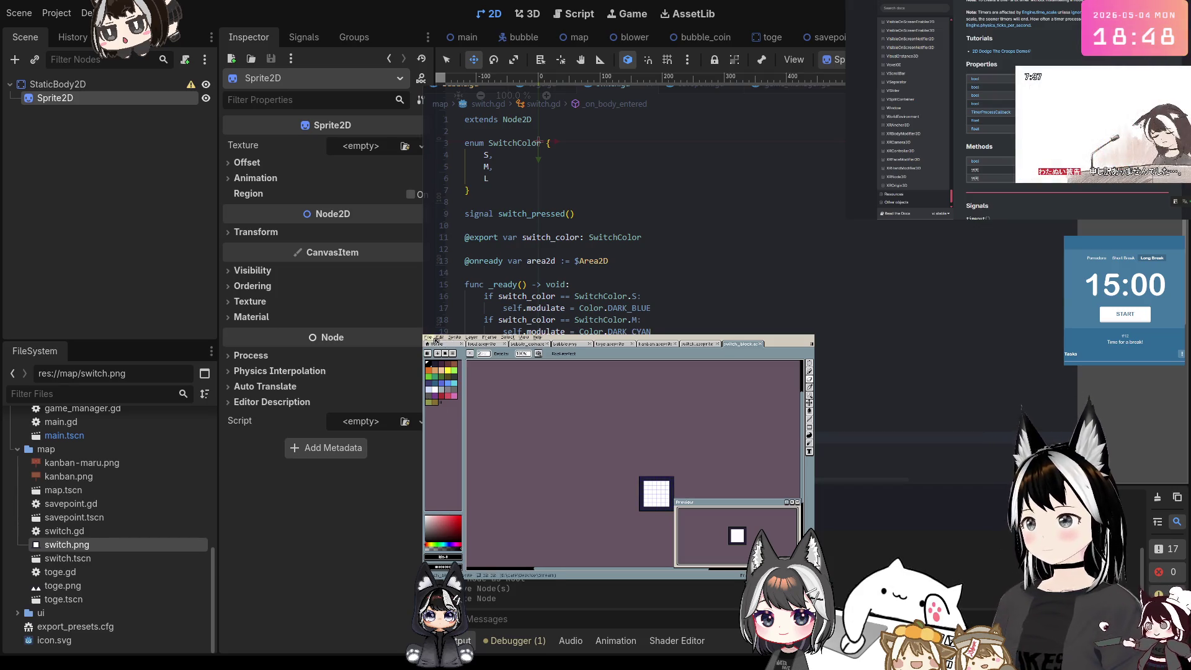
- Export the bordered white sprite through File > Export As, then return to Godot
key(alt+f)
mouse_move(465, 390)
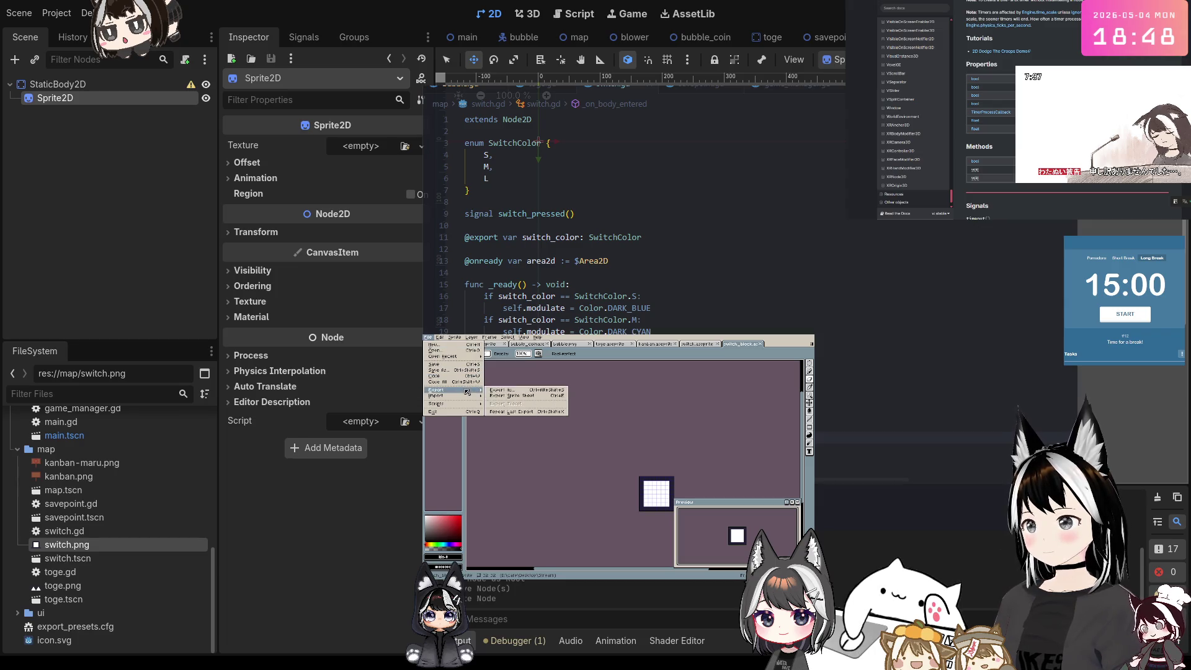
click(514, 396)
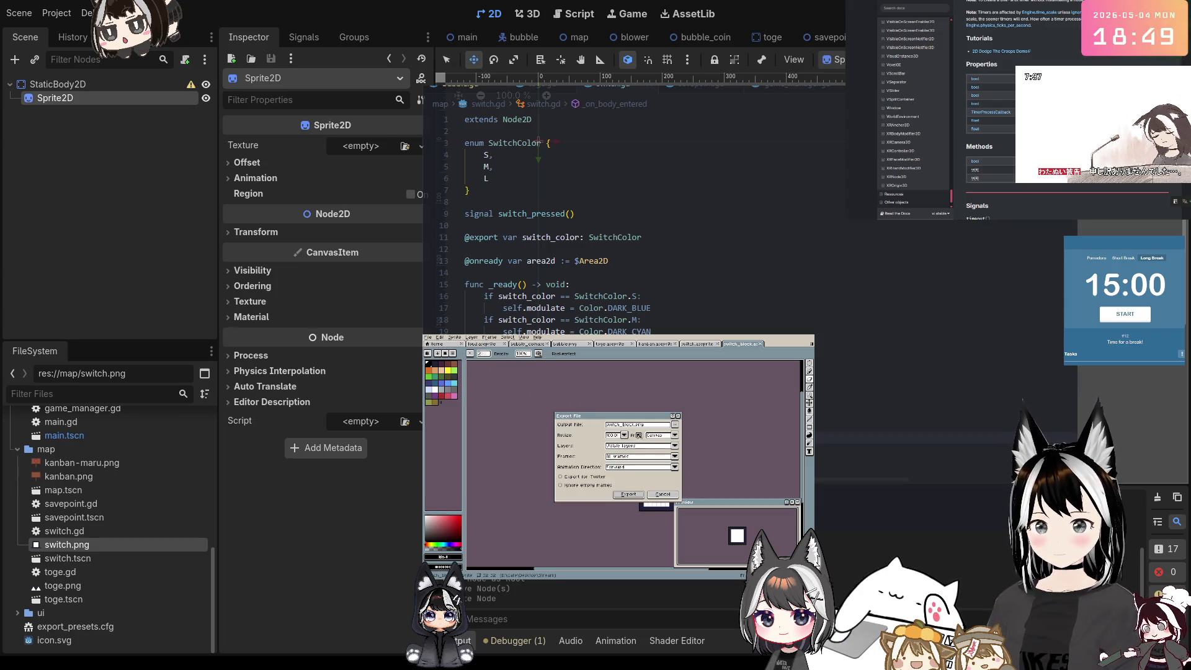
click(628, 494)
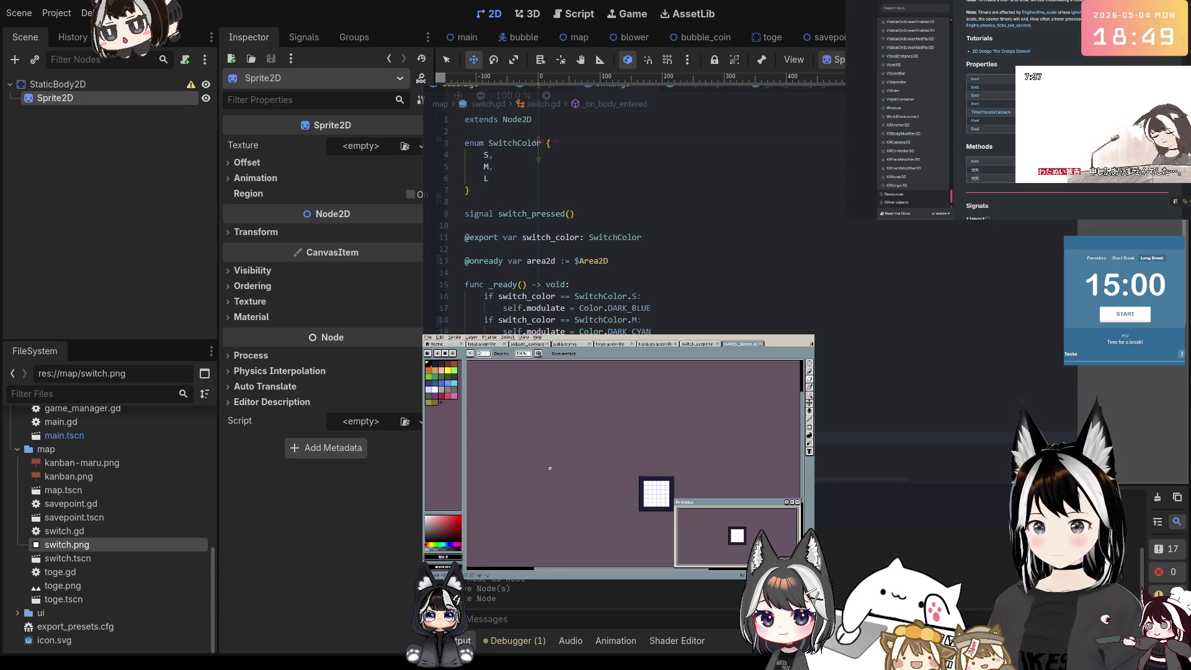
key(alt+Tab)
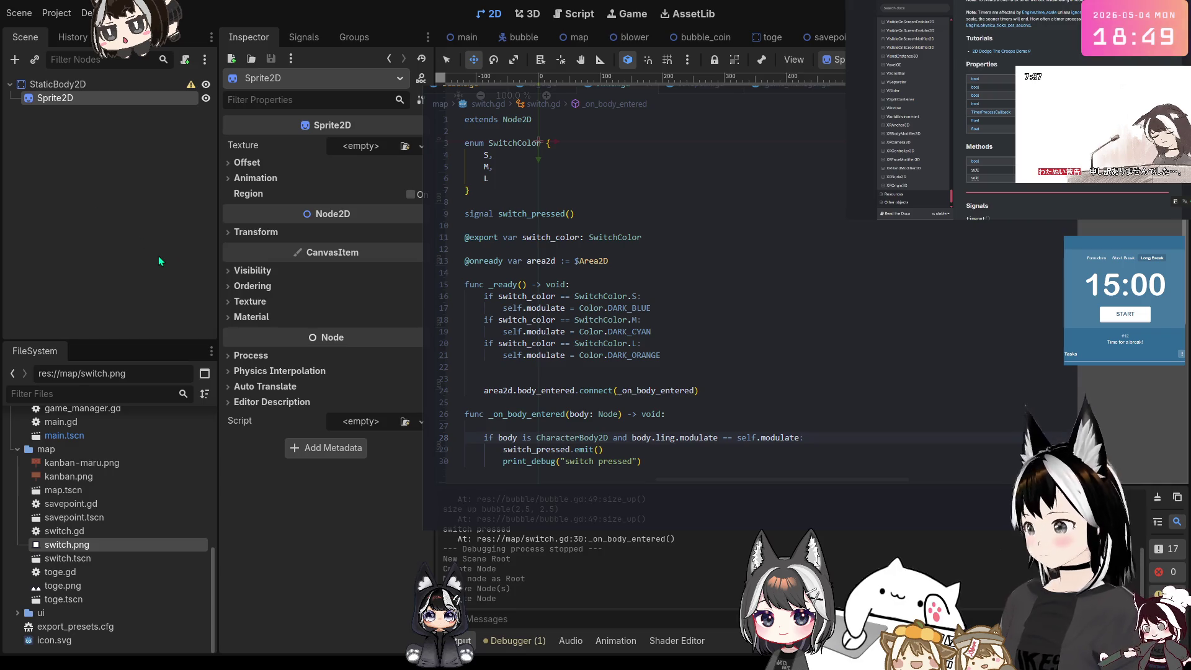
- Rename the StaticBody2D root to SwitchBlock and save the scene as switch_block.tscn
click(93, 84)
click(125, 98)
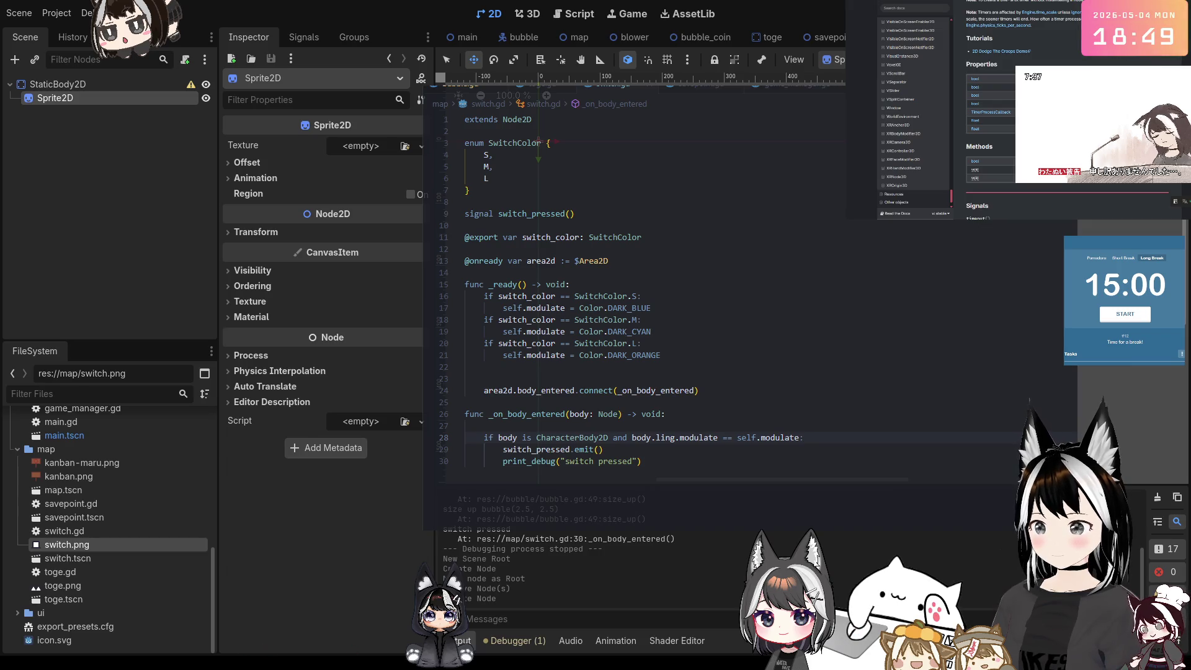
double_click(75, 83)
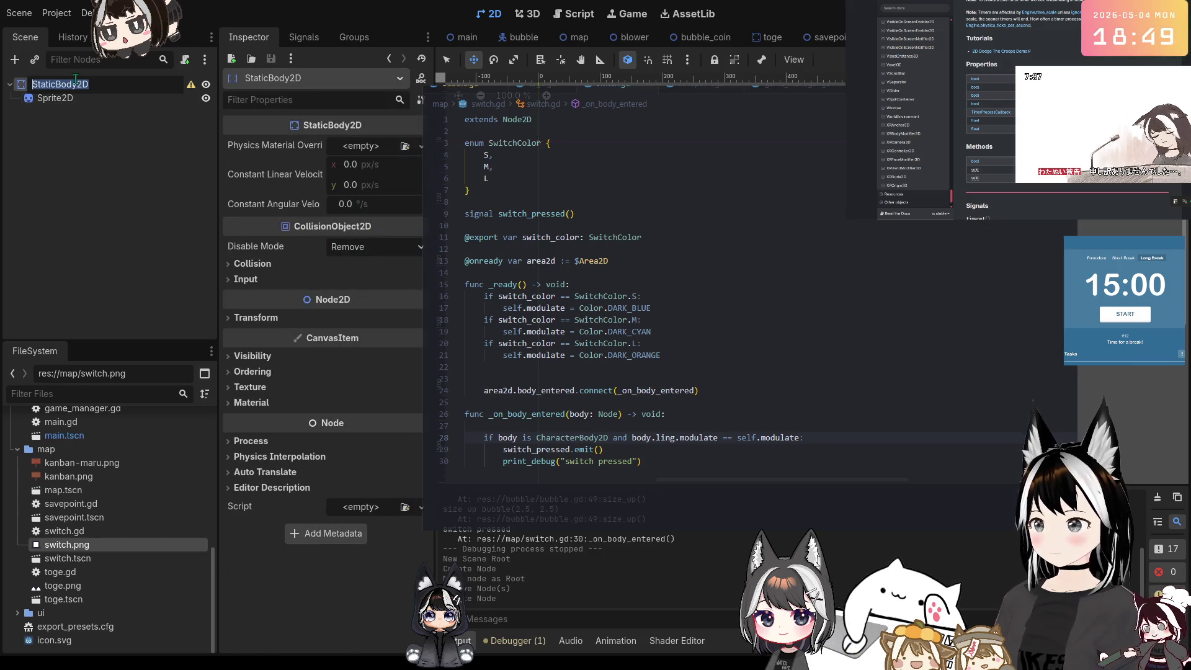
text(SwitchBlock)
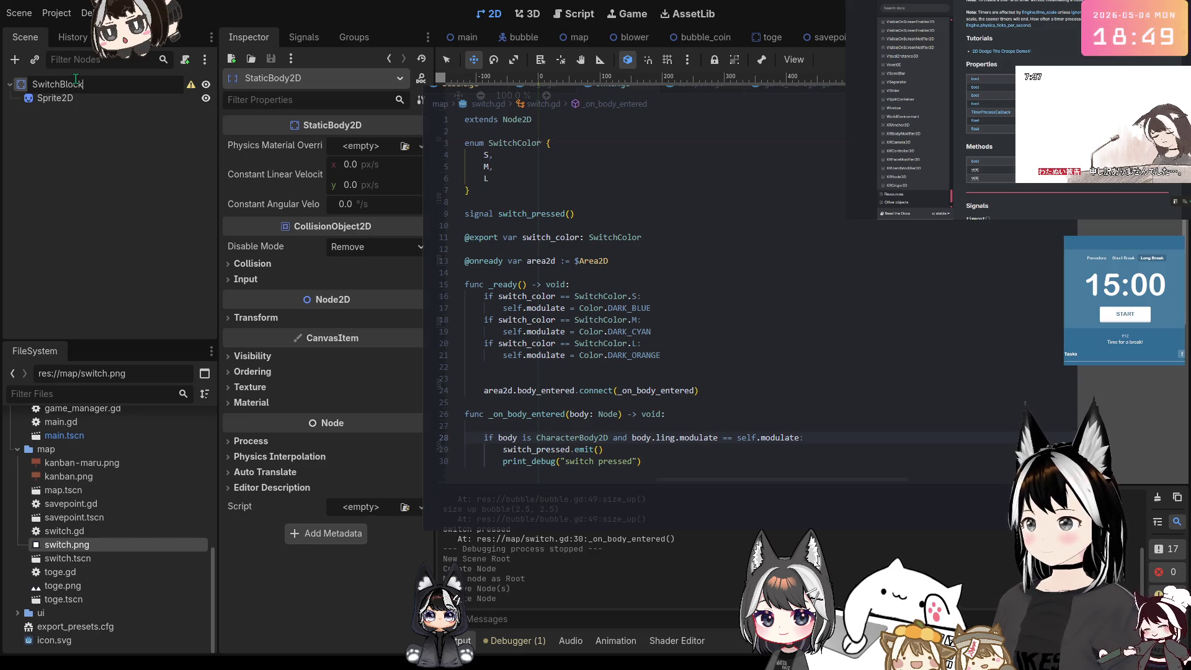
key(Return)
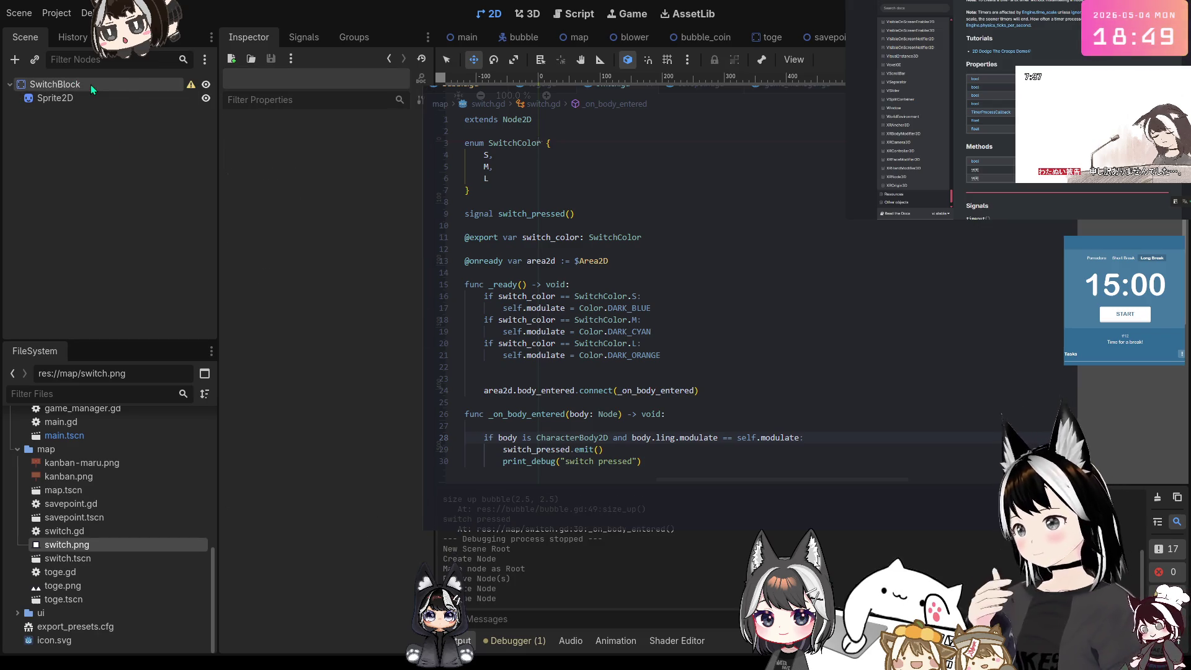
click(90, 85)
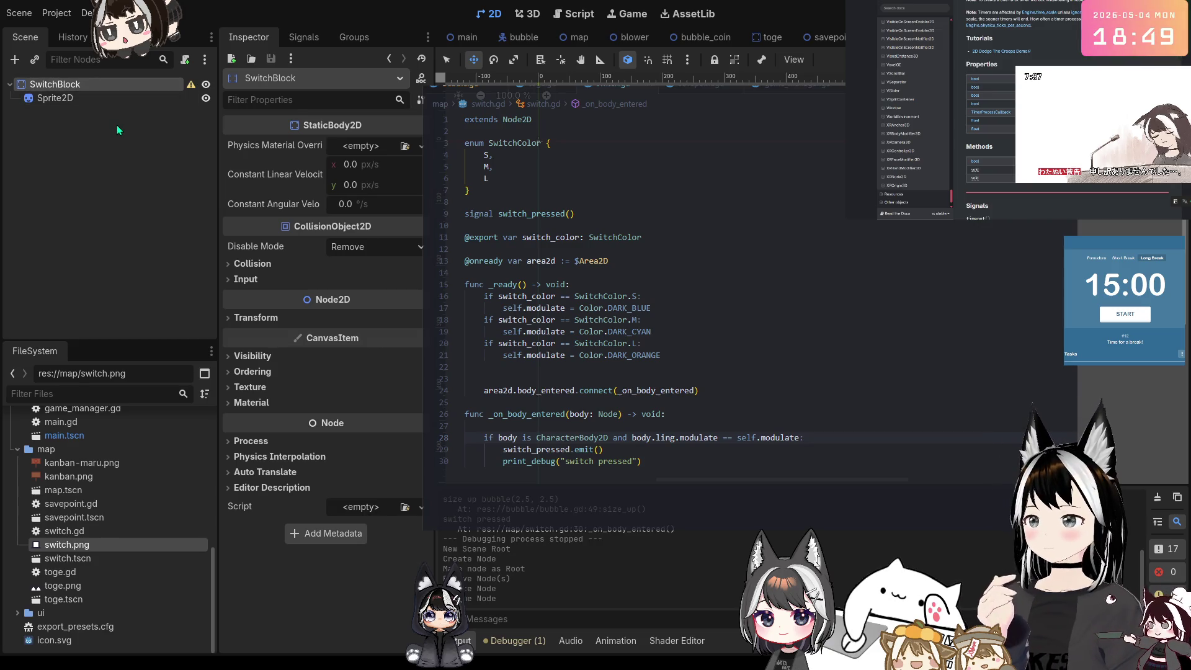
key(ctrl+s)
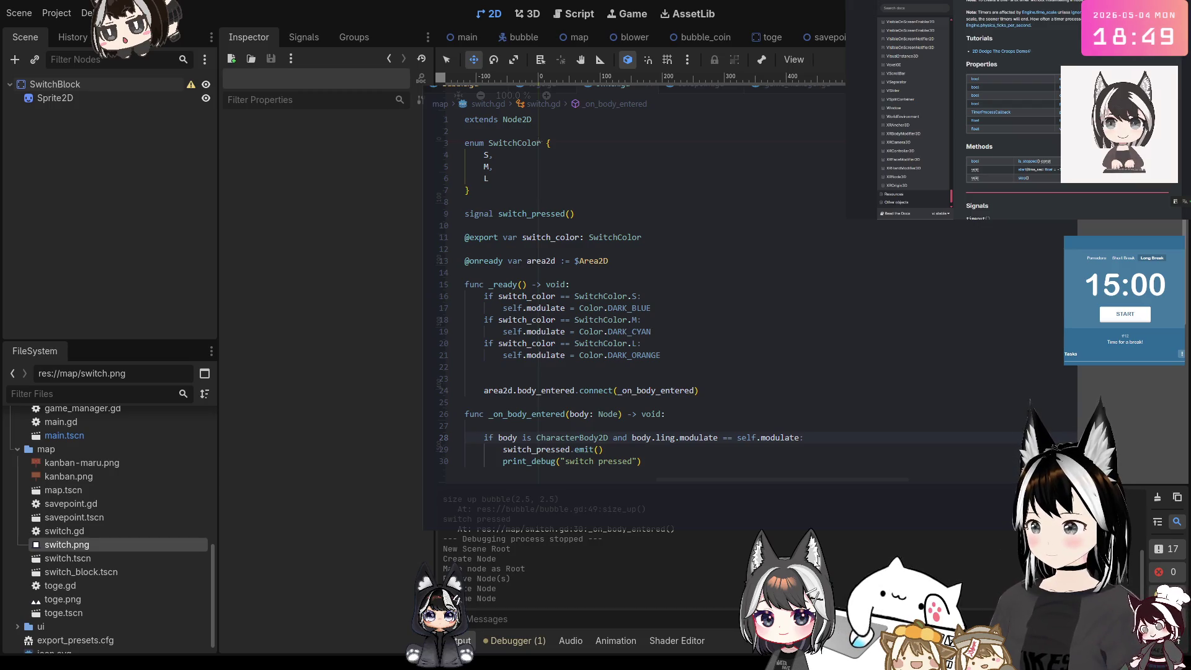
- Set switch_block.png as the Sprite2D's texture
click(79, 558)
mouse_move(85, 580)
mouse_down()
mouse_move(77, 490)
mouse_move(105, 105)
mouse_up()
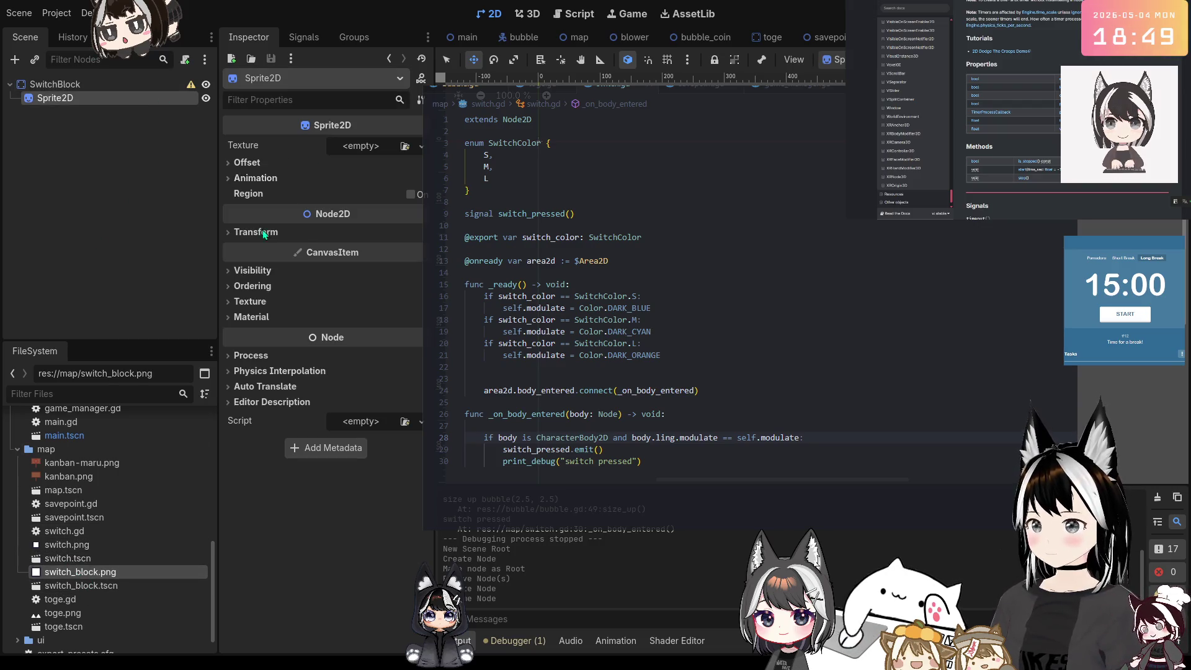
click(85, 558)
mouse_move(80, 571)
mouse_down()
mouse_move(390, 186)
mouse_move(355, 149)
mouse_up()
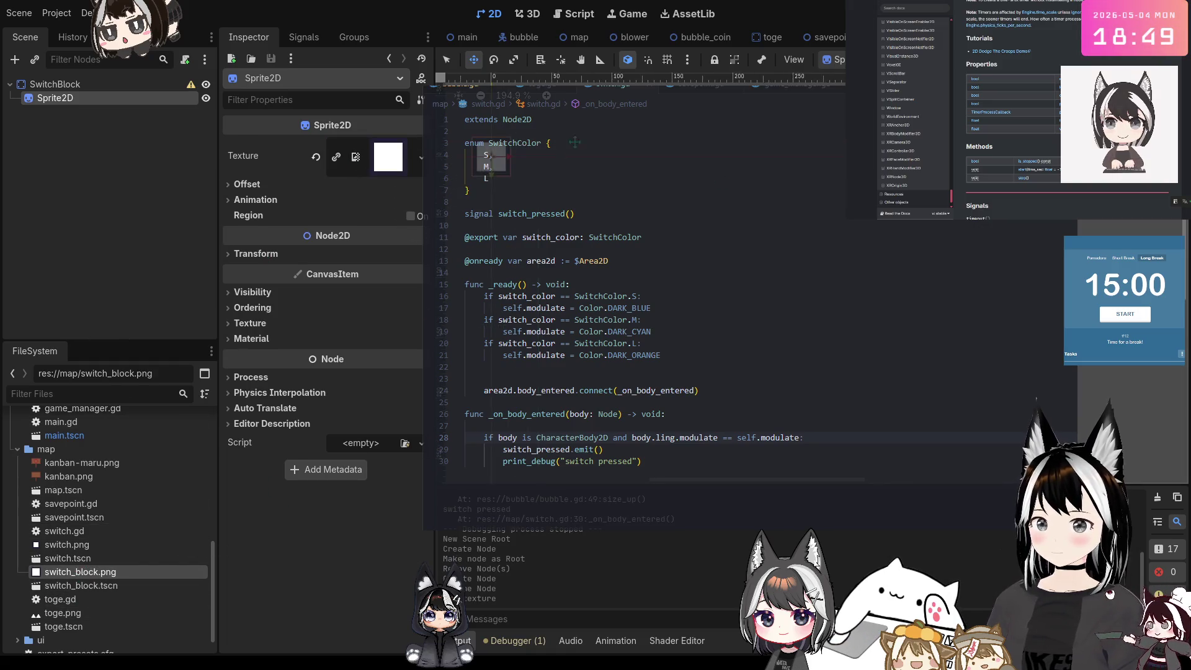
click(105, 161)
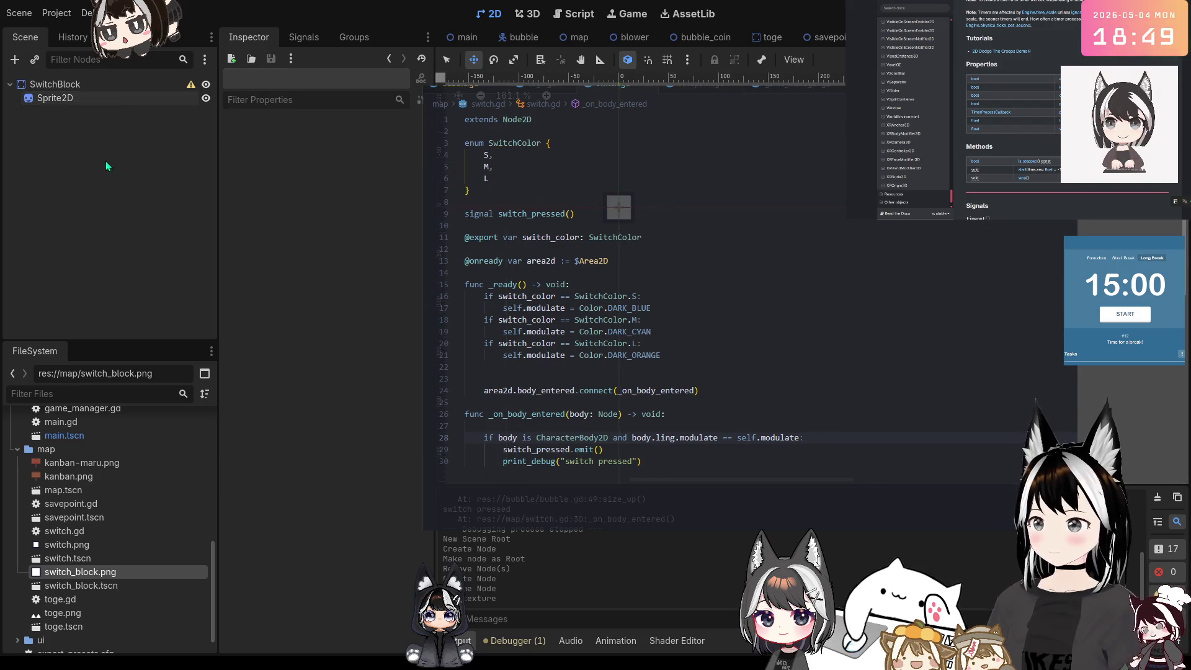
click(116, 83)
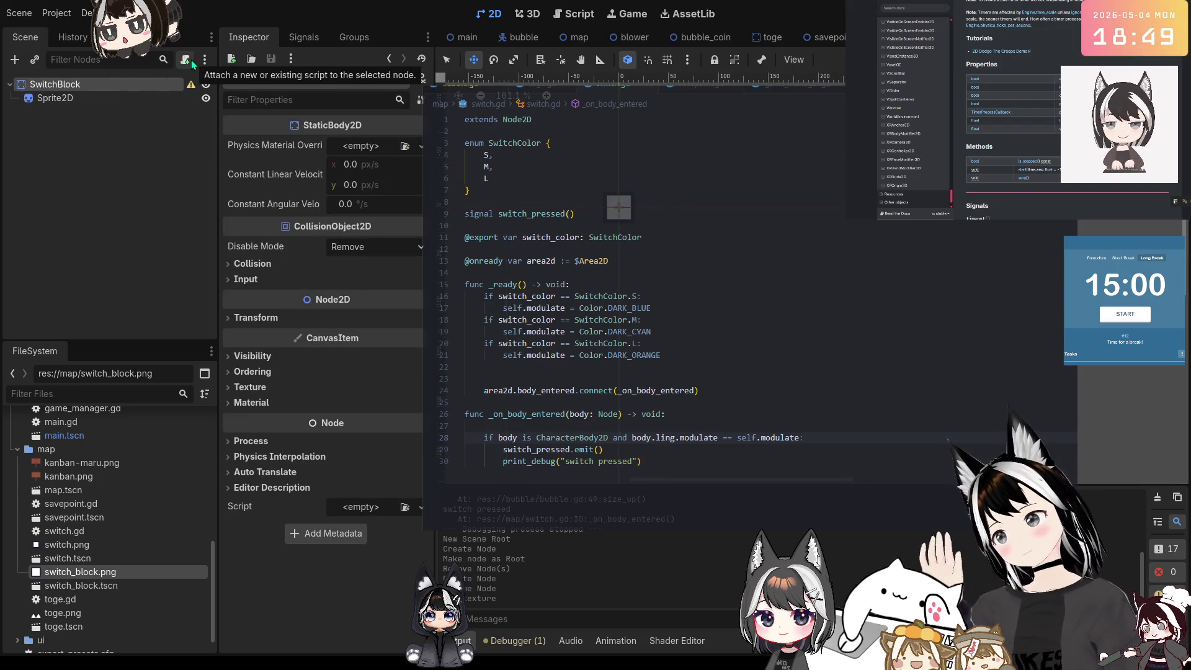
- Add a CollisionShape2D child under SwitchBlock
double_click(150, 80)
key(Escape)
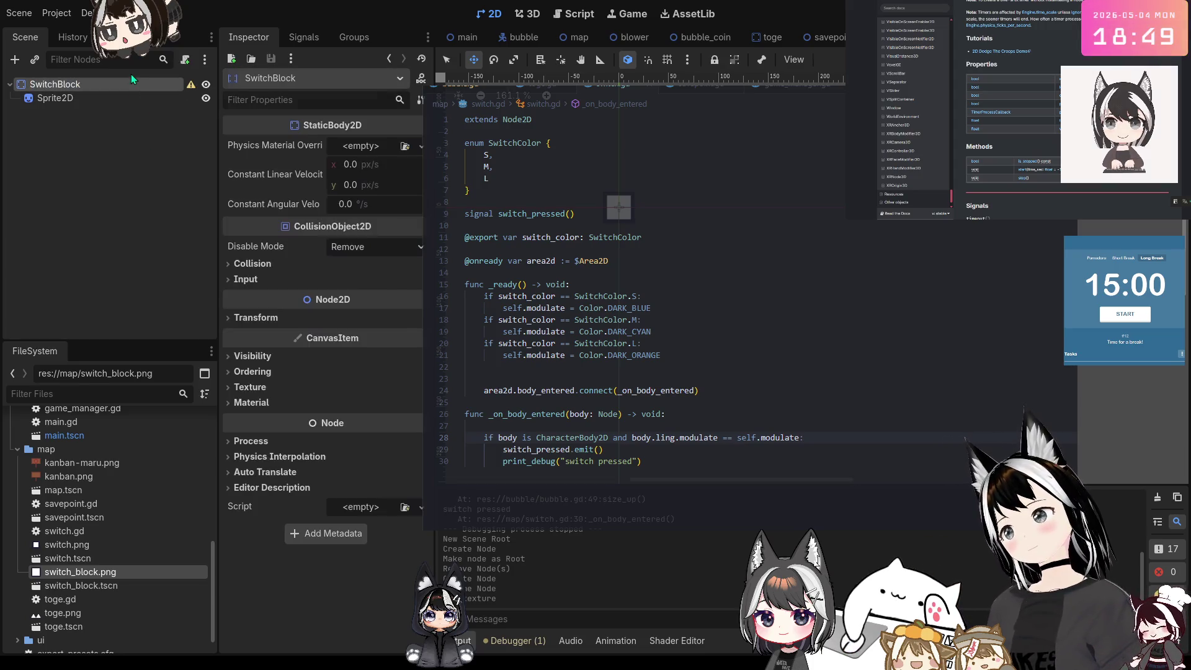
key(ctrl+a)
text(ta)
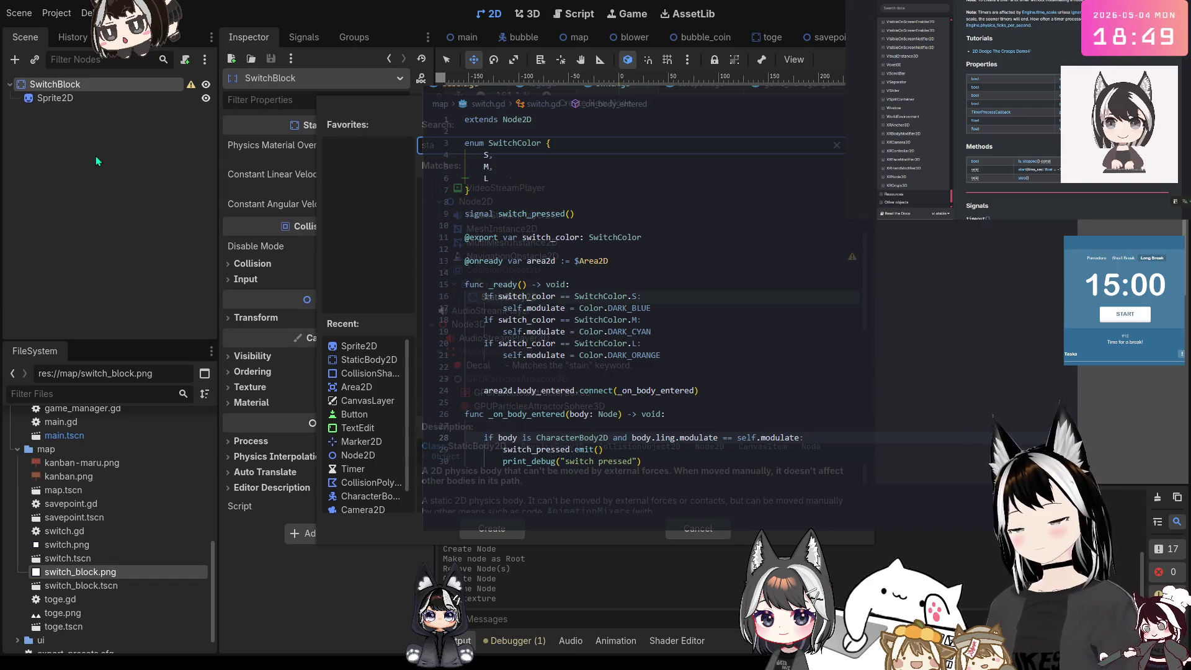
key(BackSpace)
key(BackSpace)
key(BackSpace)
text(coll)
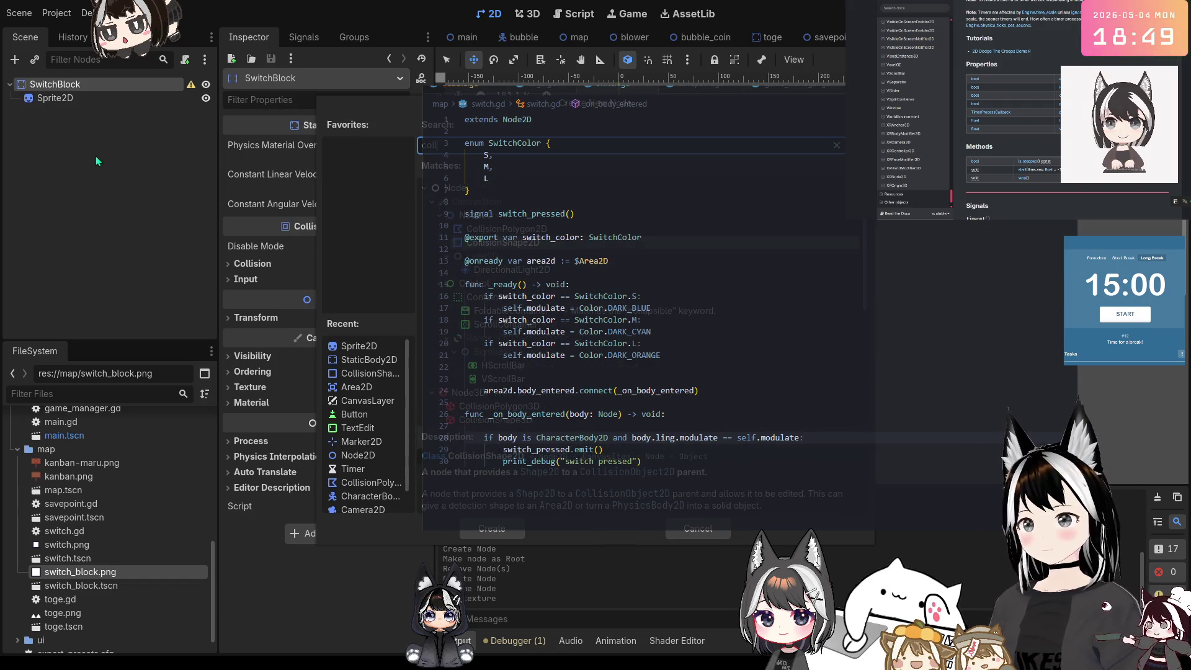
key(Return)
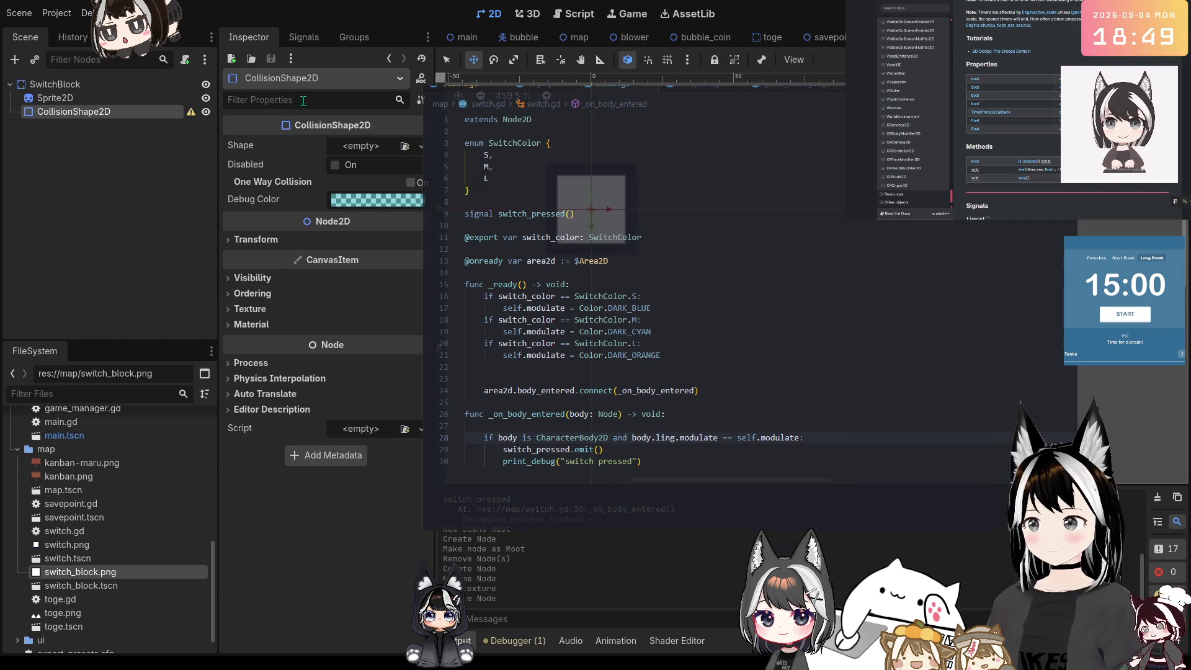
- Give the collision a new RectangleShape2D, enlarge it to cover the block, and save
click(190, 111)
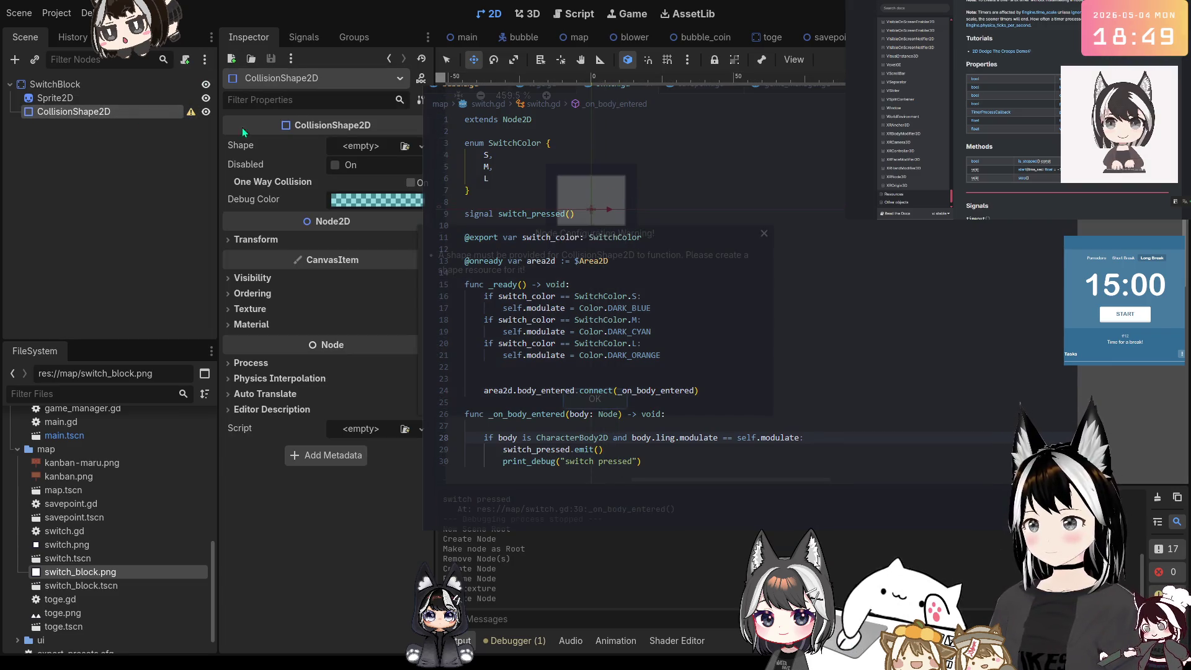
click(420, 145)
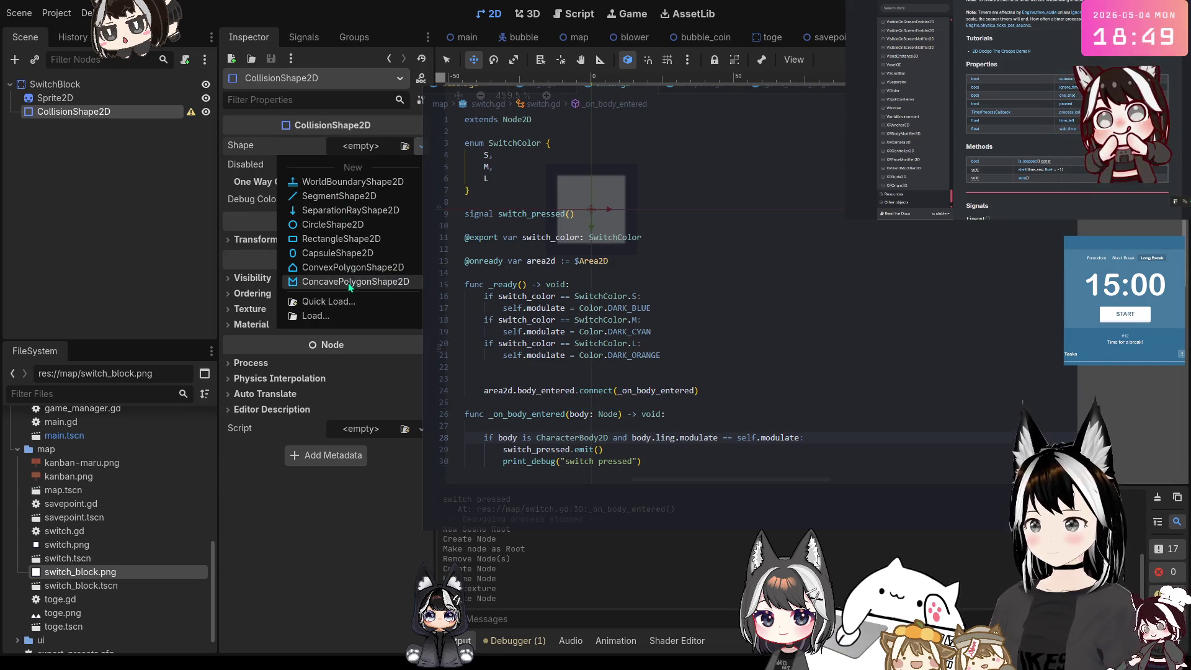
click(341, 239)
key(f)
key(q)
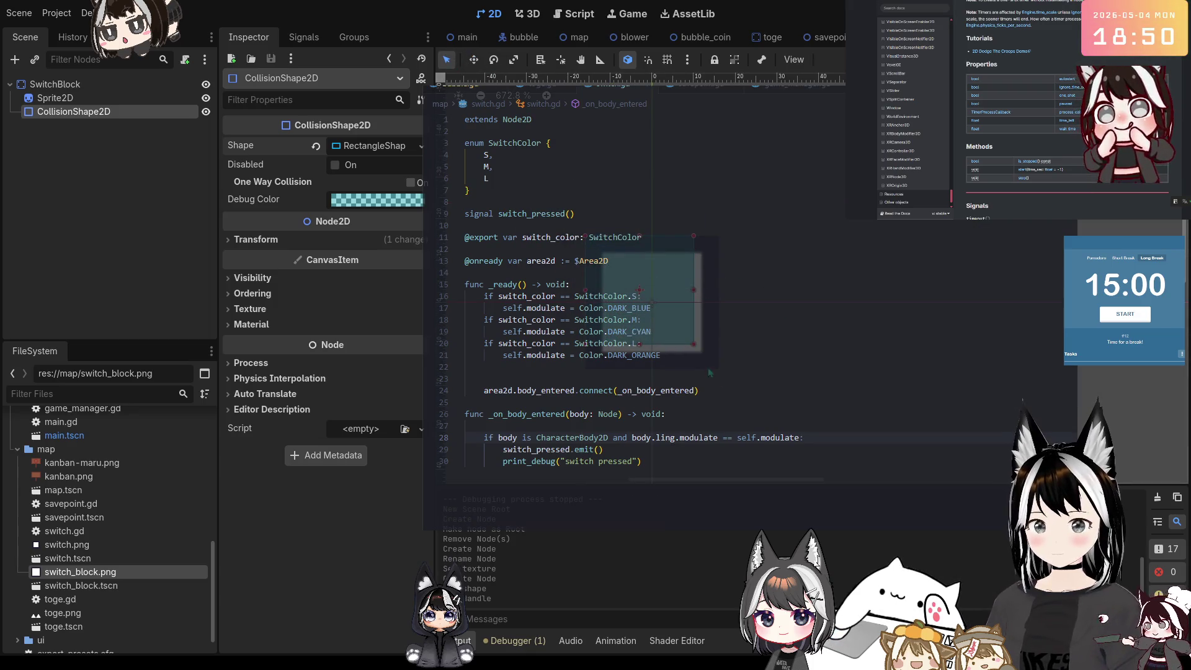
drag(693, 344, 719, 369)
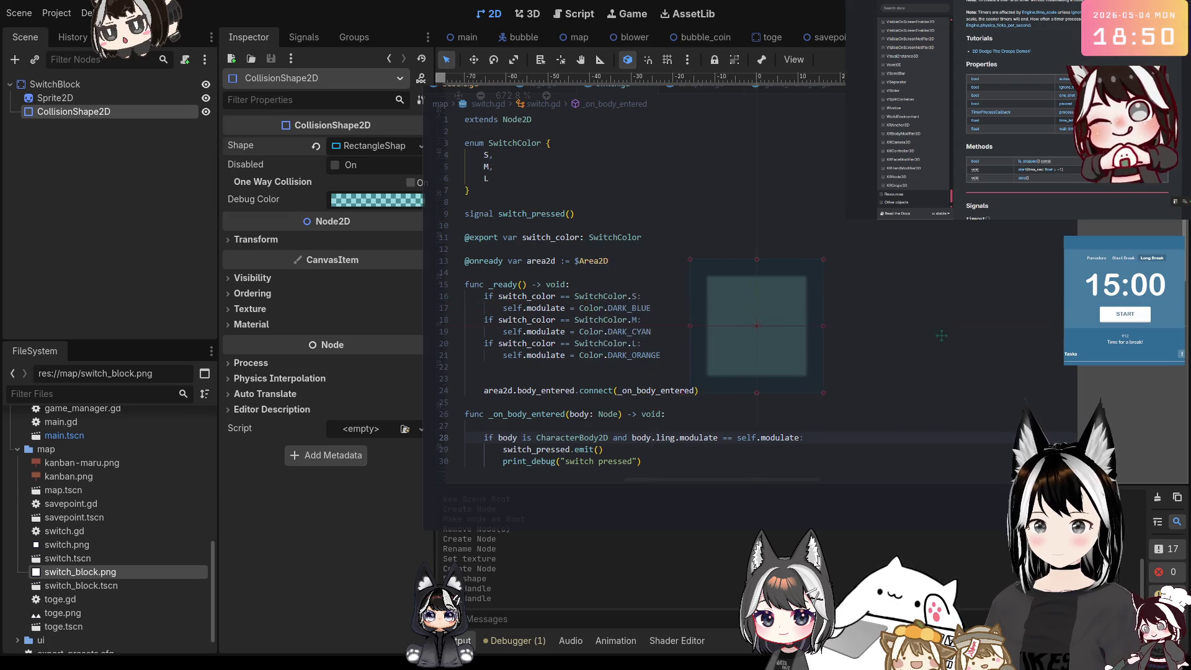
scroll(929, 362, down, 5)
key(ctrl+s)
key(Escape)
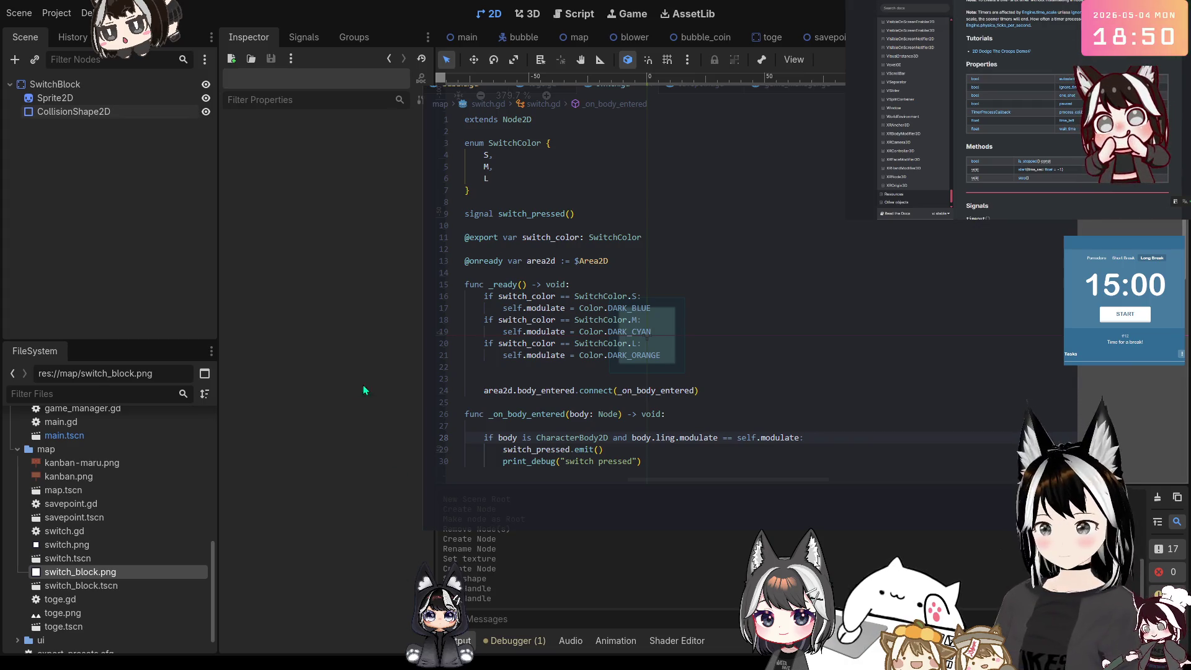
scroll(773, 378, down, 1)
scroll(596, 362, down, 1)
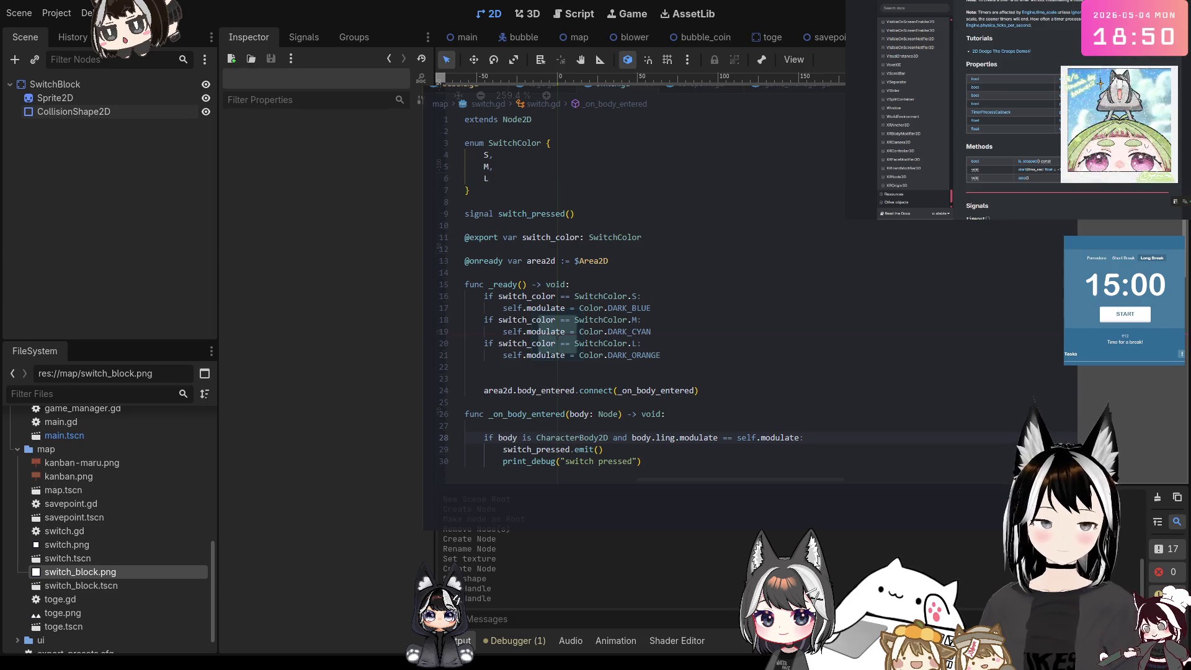
- Back in the SwitchBlock scene, attach a new switch_block.gd script to SwitchBlock
key(ctrl+Tab)
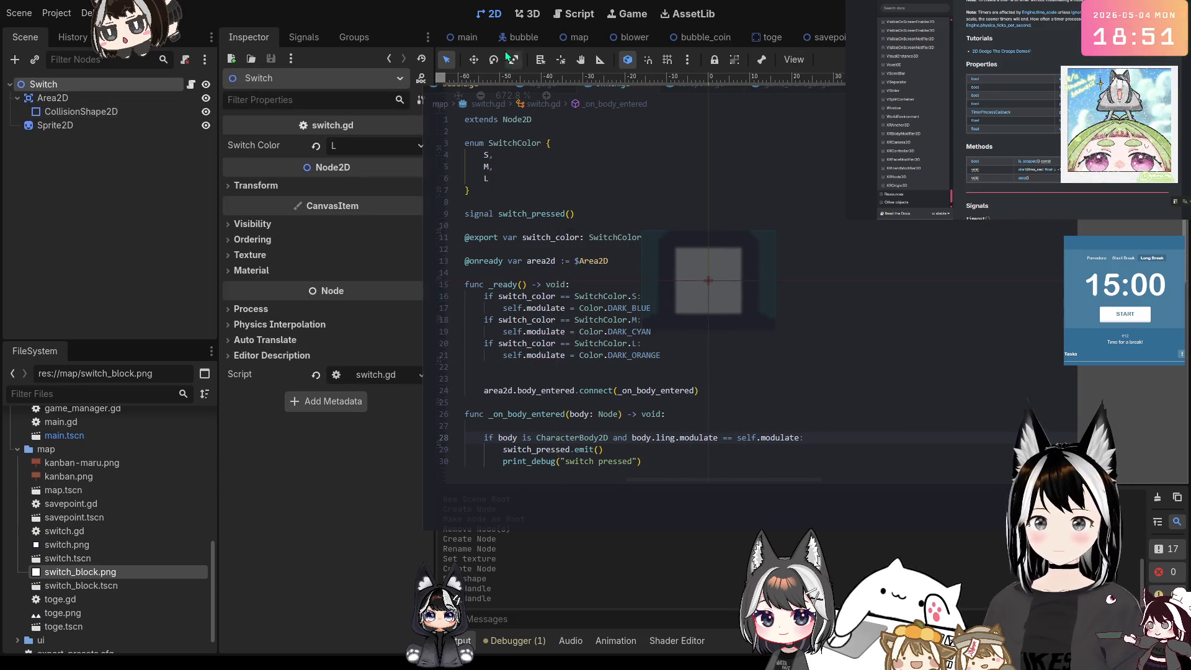
key(ctrl+Tab)
scroll(824, 404, up, 8)
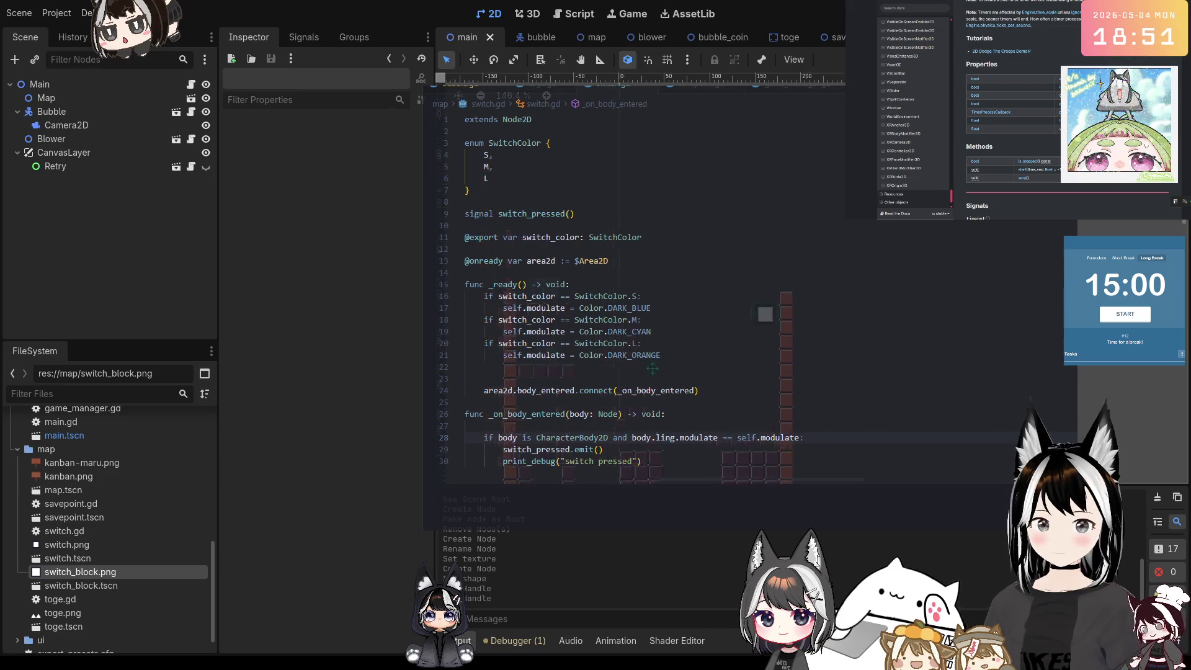
drag(825, 405, 594, 284)
key(ctrl+shift+Tab)
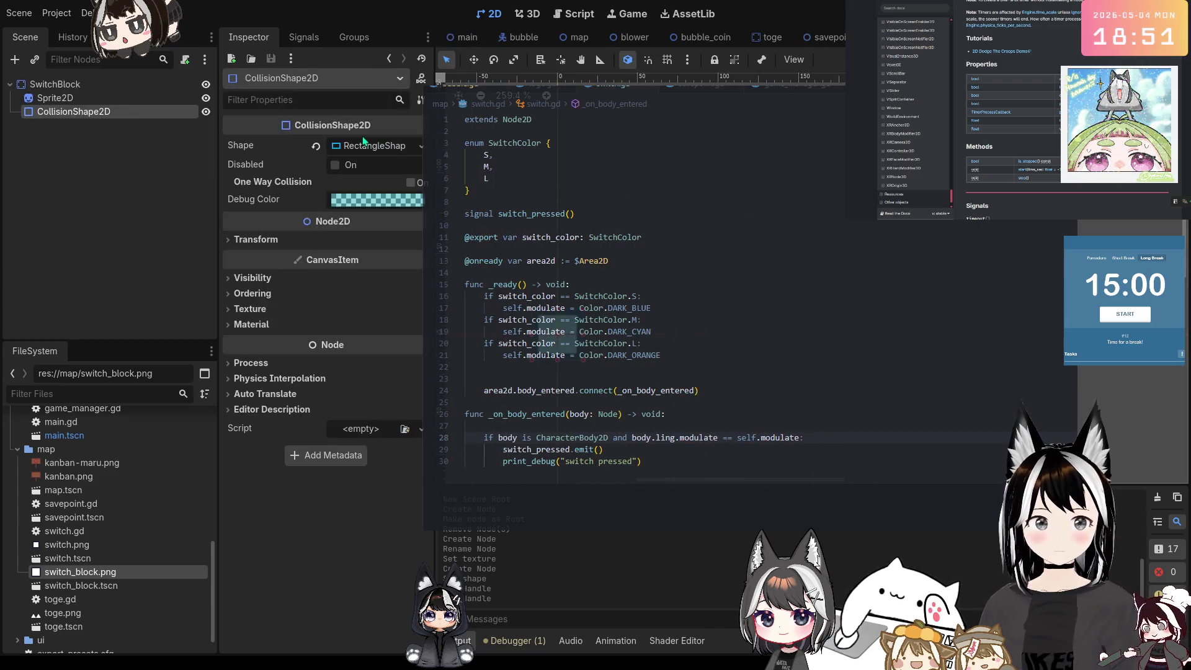
click(156, 87)
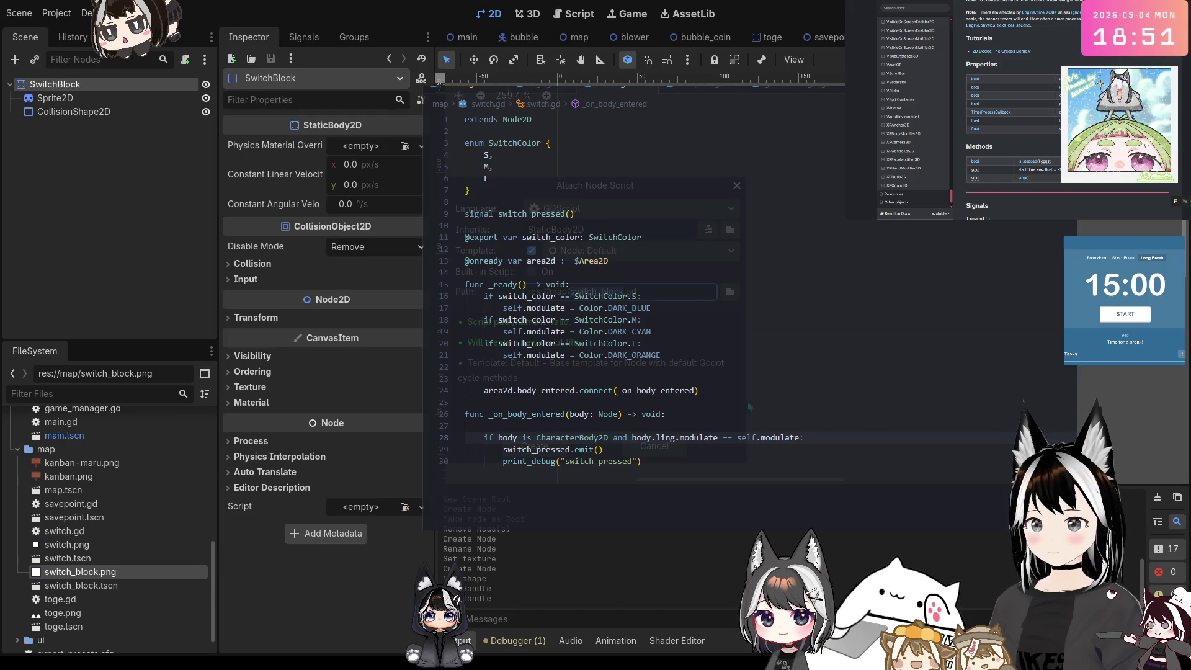
key(Return)
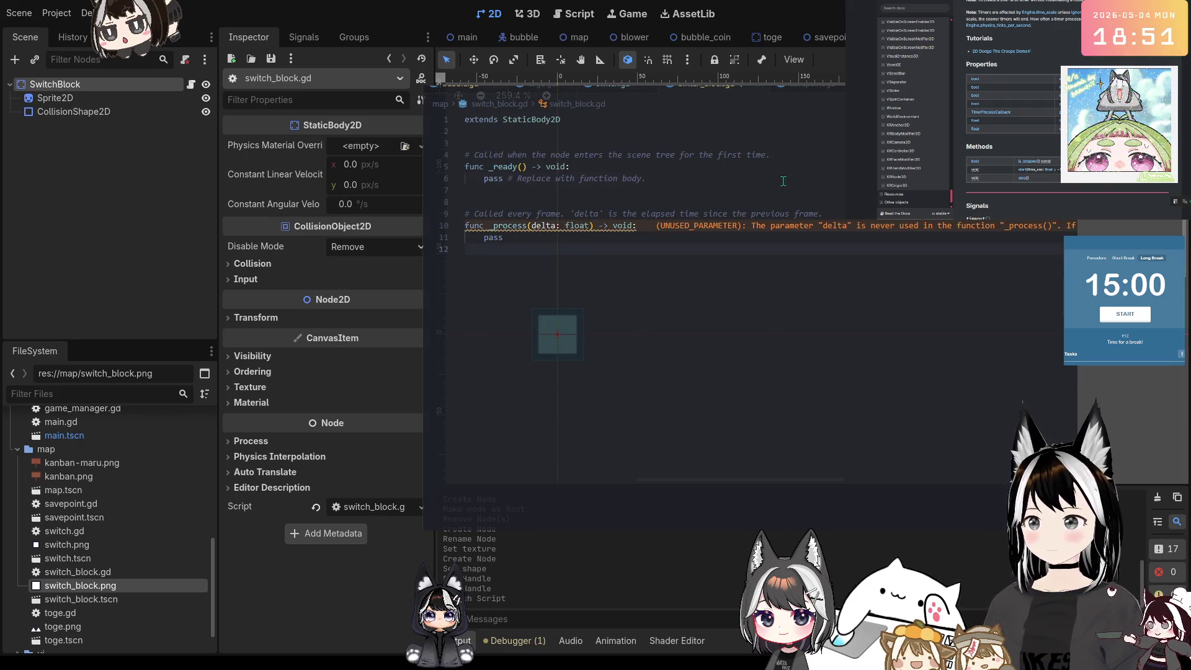
- Copy switch.gd's code and paste it over switch_block.gd's template lines
click(780, 177)
key(ctrl+alt+o)
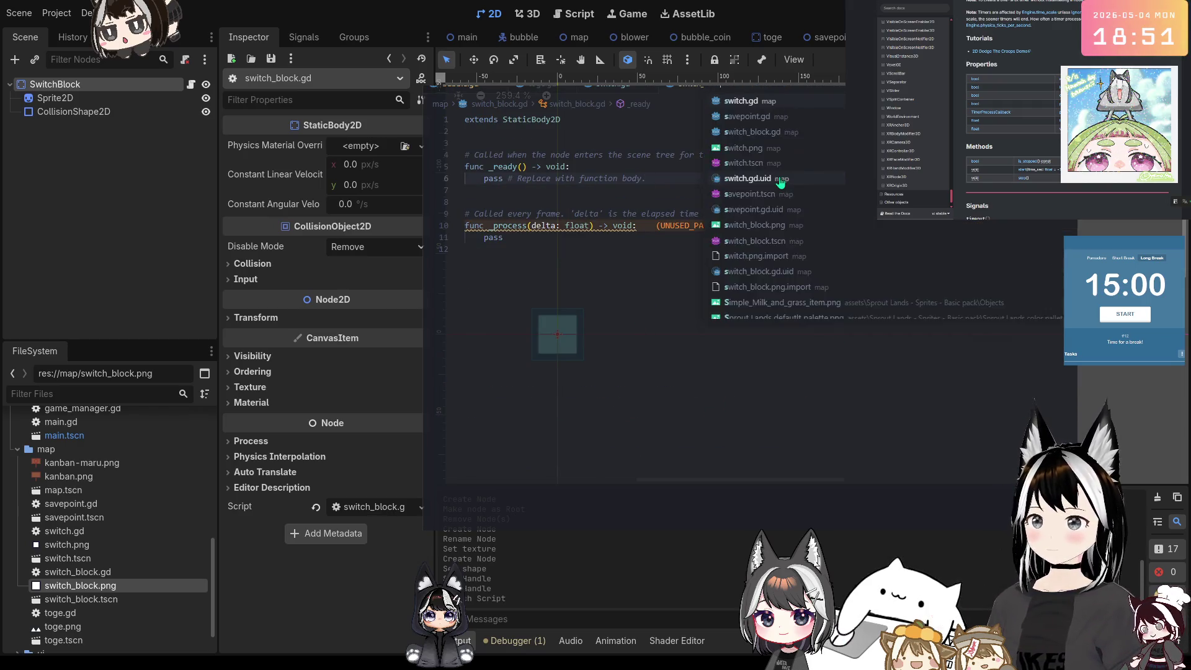
key(Return)
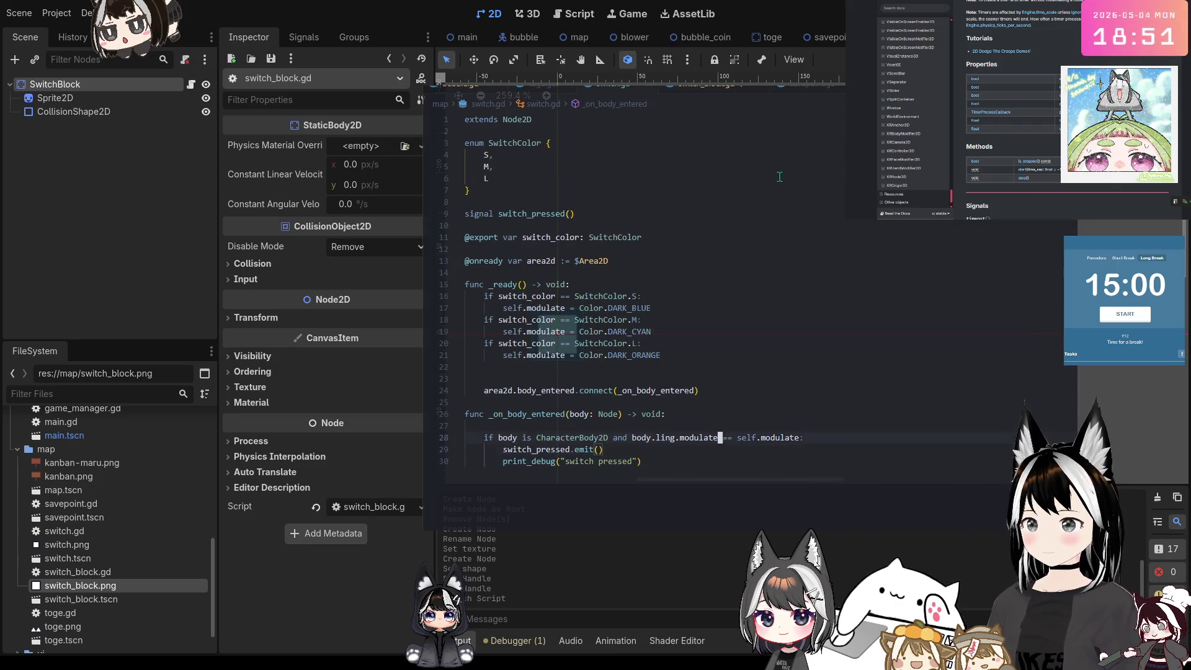
key(shift+Up)
key(shift+Up)
key(shift+Up)
key(shift+Up)
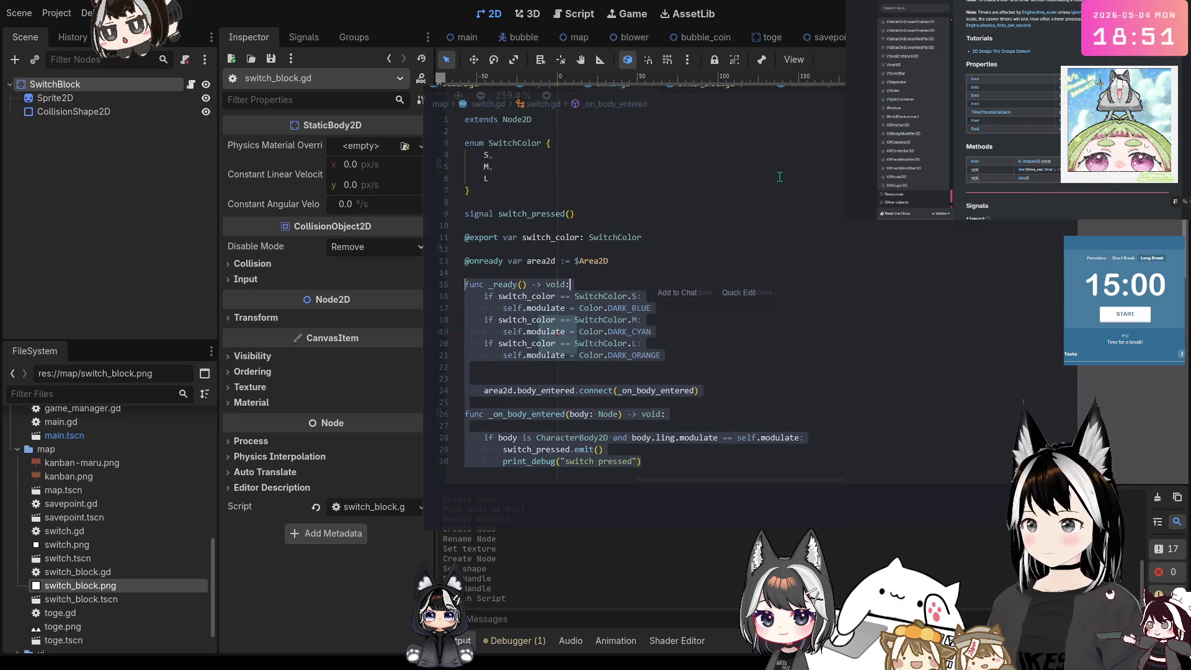
key(Left)
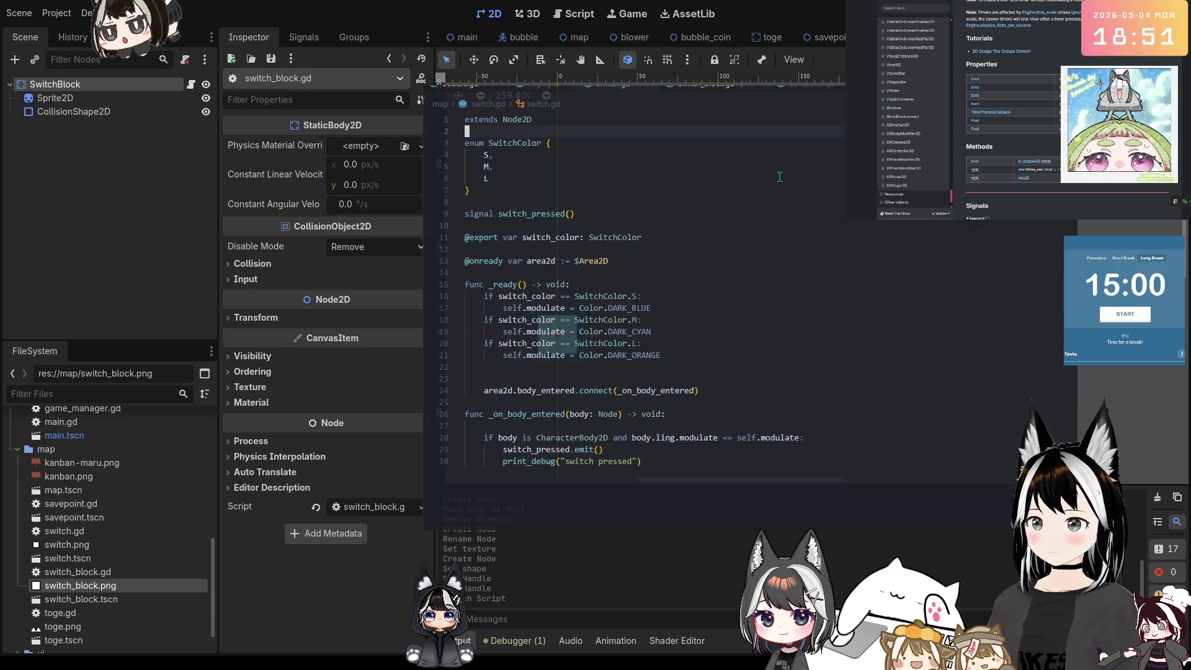
key(Return)
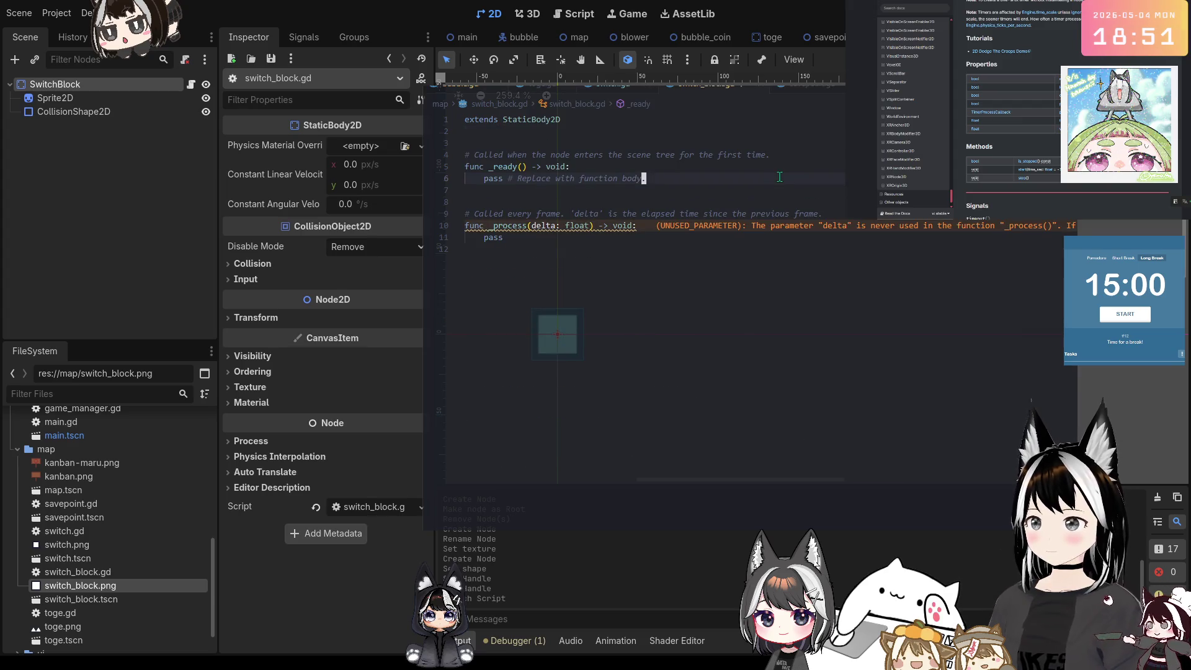
key(Up)
key(Up)
key(Up)
key(shift+Down)
key(shift+Down)
key(shift+Down)
key(ctrl+v)
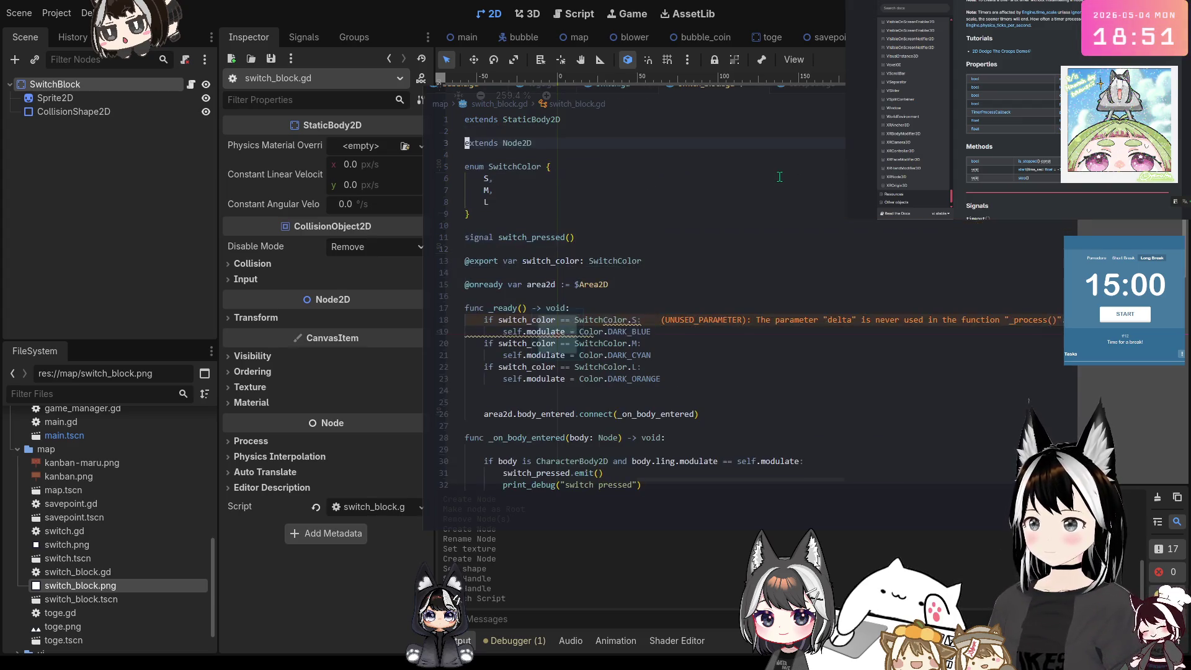
key(ctrl+shift+k)
key(ctrl+shift+k)
key(Down)
key(Down)
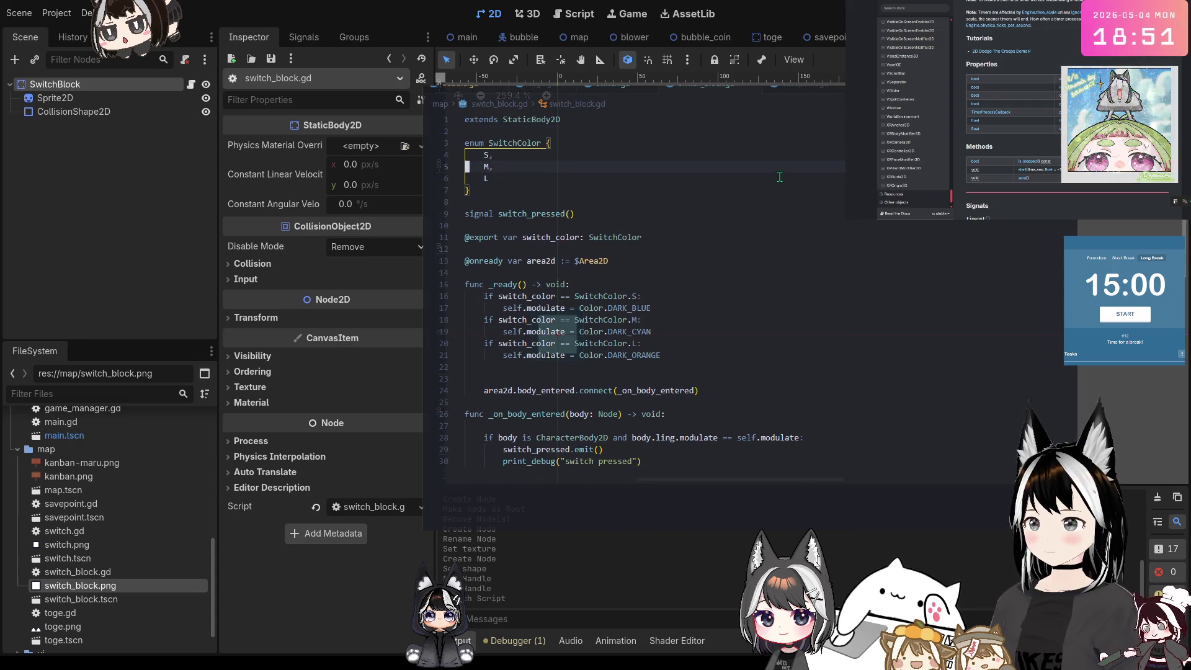
key(Down)
key(Down)
key(Down)
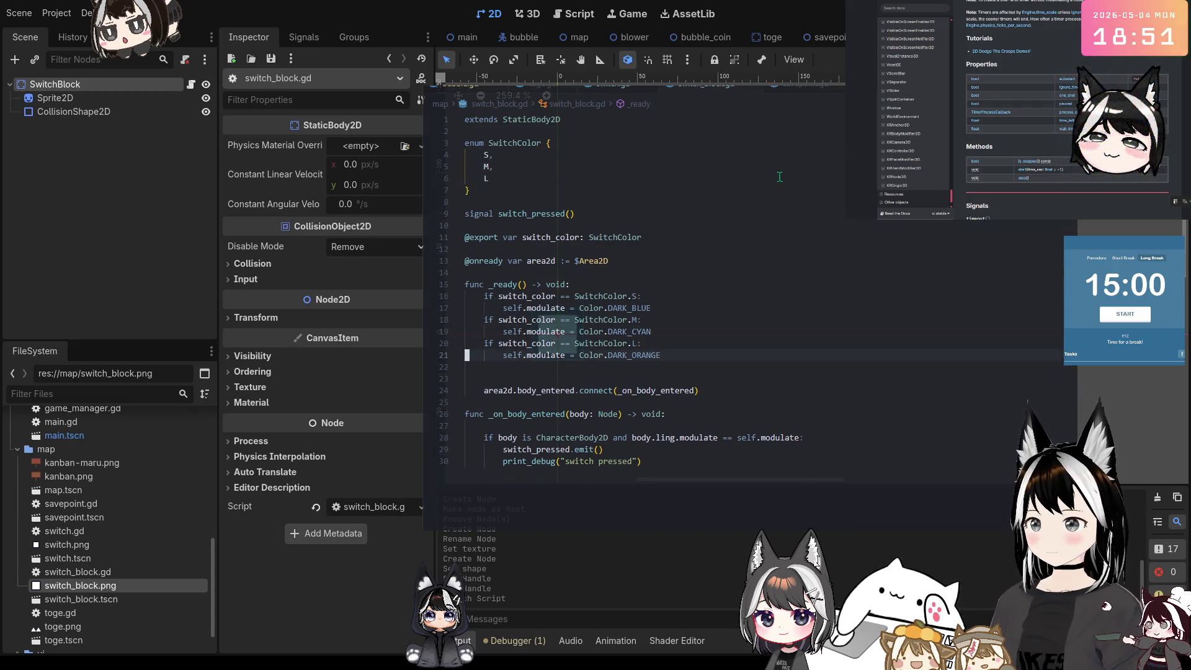
key(Down)
key(Down)
key(Down)
key(ctrl+shift+k)
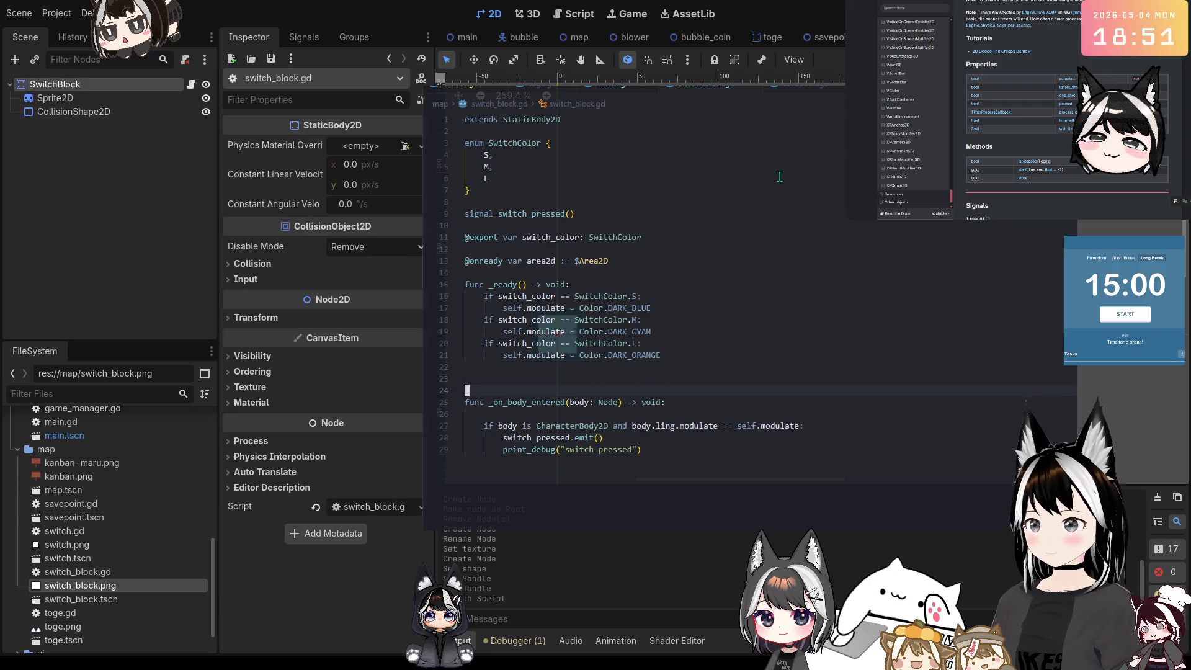
key(Up)
key(Up)
key(Up)
key(ctrl+shift+k)
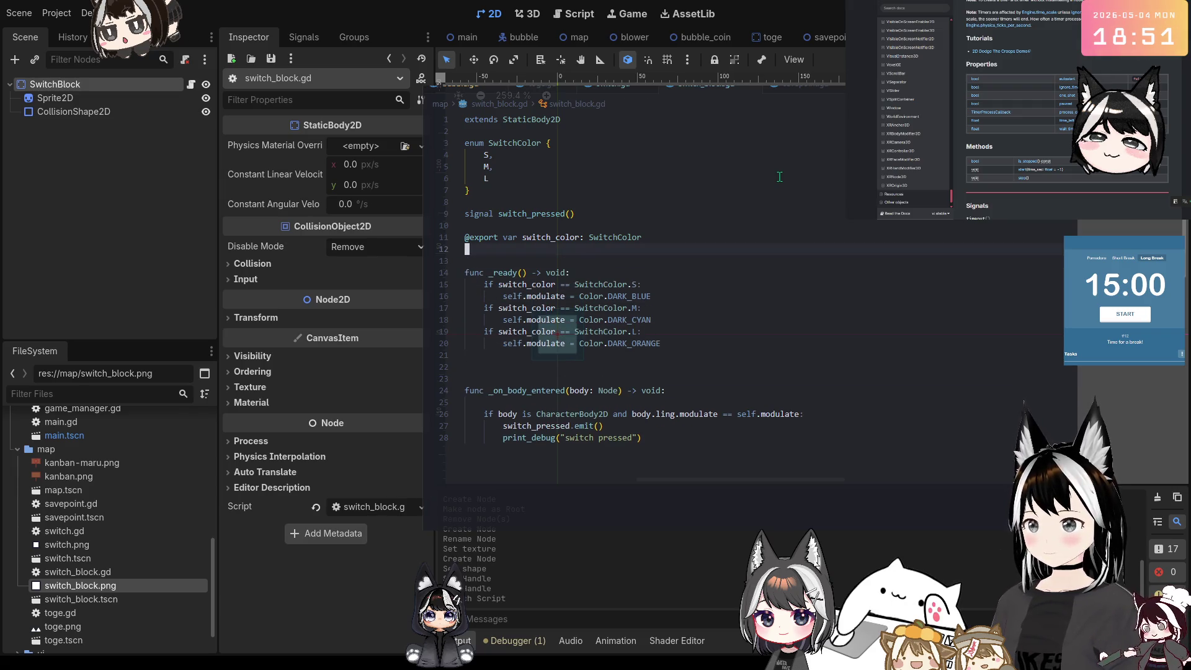
key(ctrl+shift+k)
key(ctrl+shift+k)
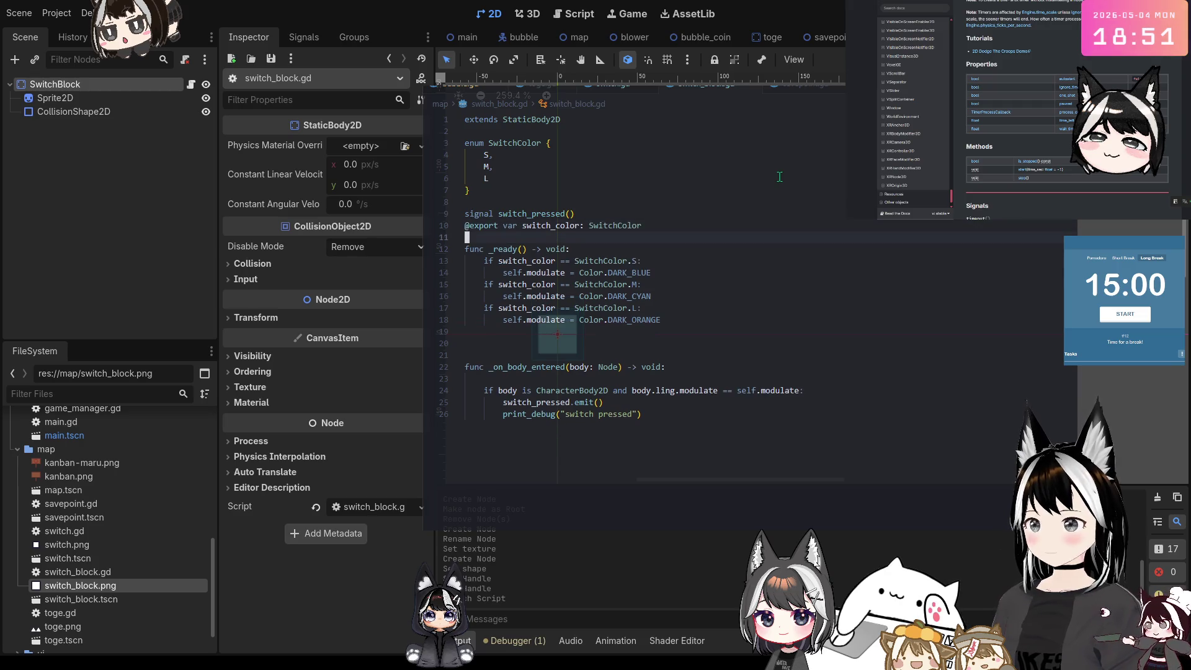
key(Up)
key(ctrl+shift+k)
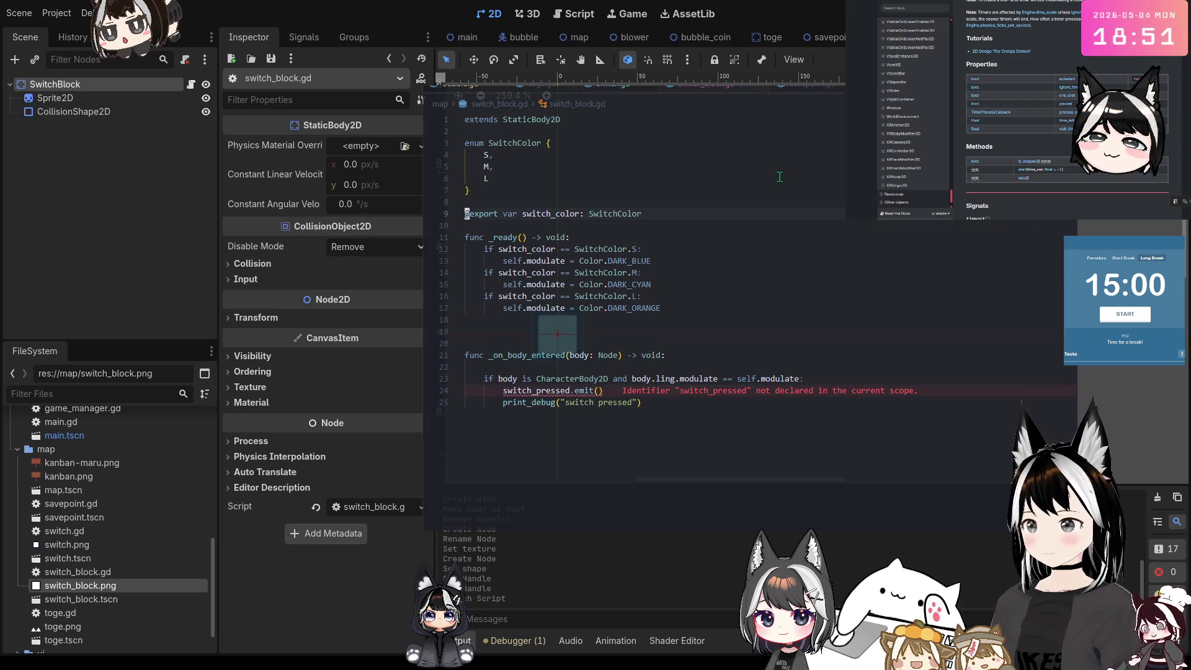
- Delete the _on_body_entered function and trailing blank lines, then save switch_block.gd
key(Down)
key(Down)
key(Down)
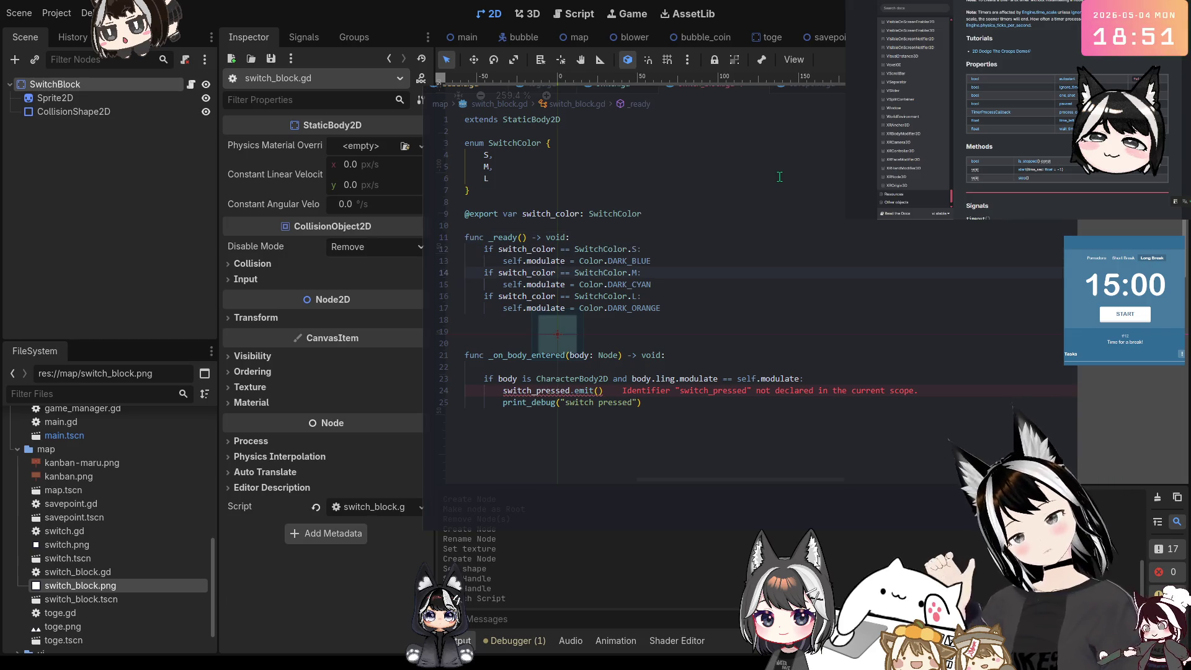
key(Down)
key(Down)
key(Down)
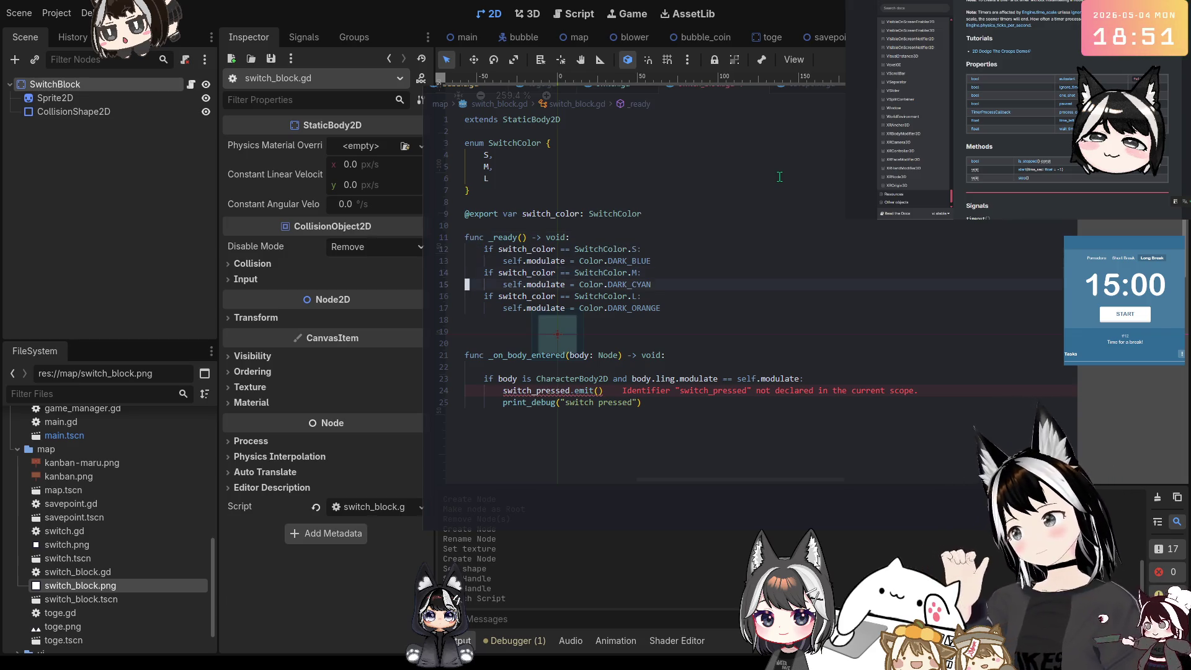
key(Down)
key(Down)
key(Down)
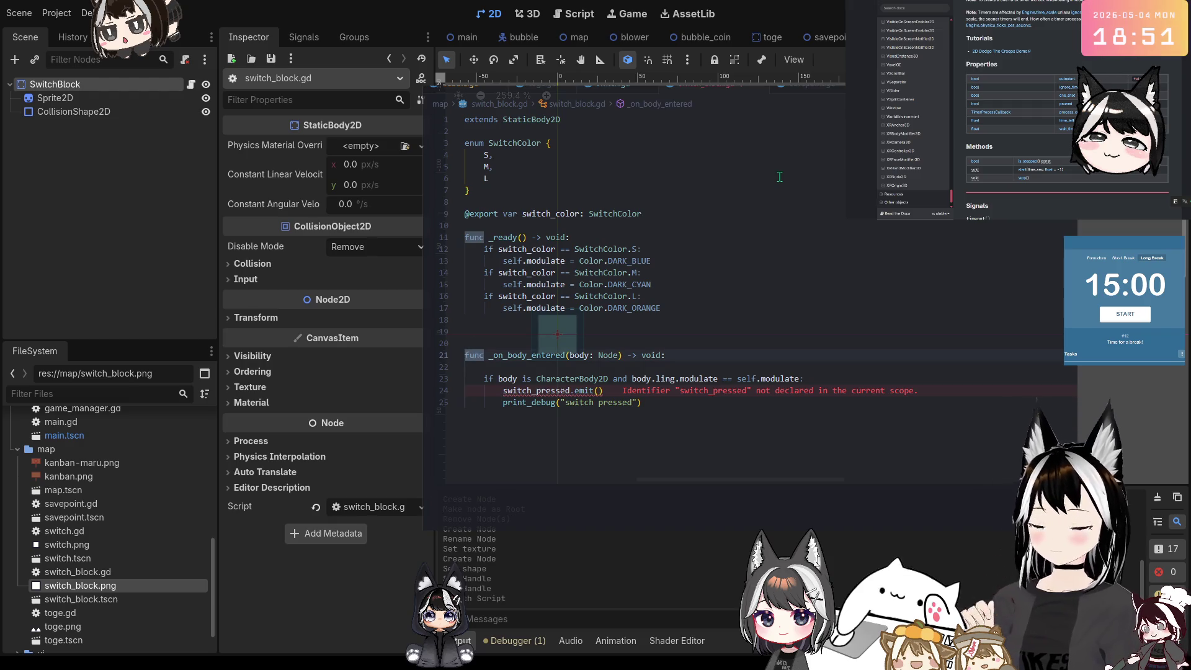
key(Down)
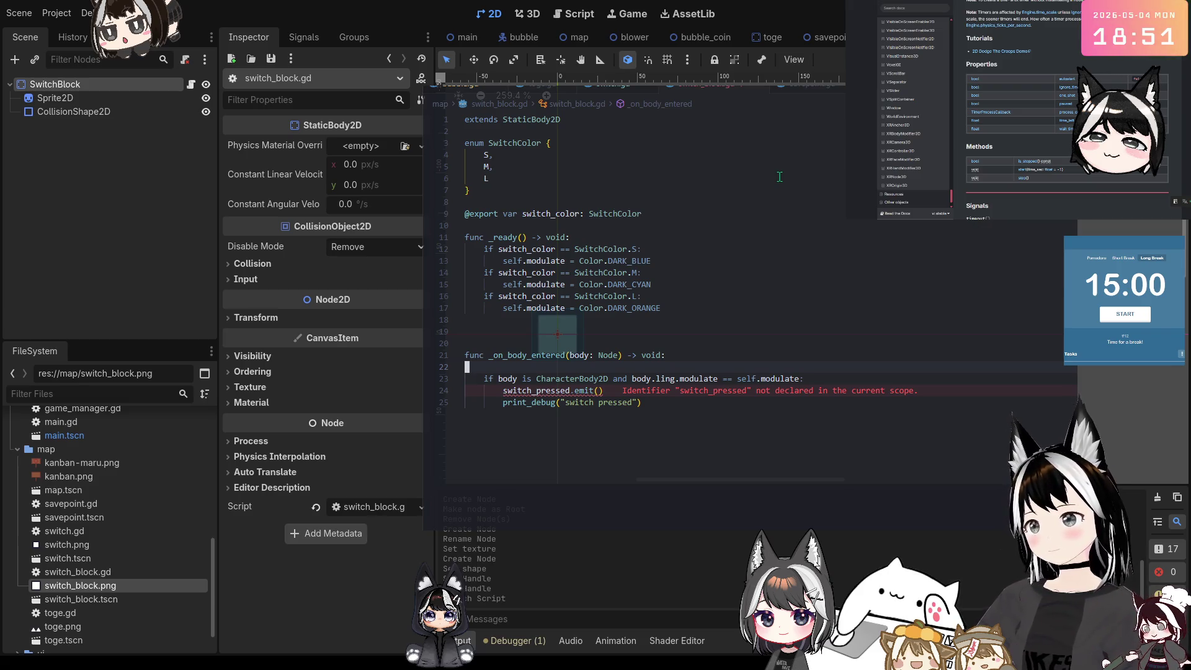
key(Up)
key(shift+Down)
key(shift+Down)
key(shift+Down)
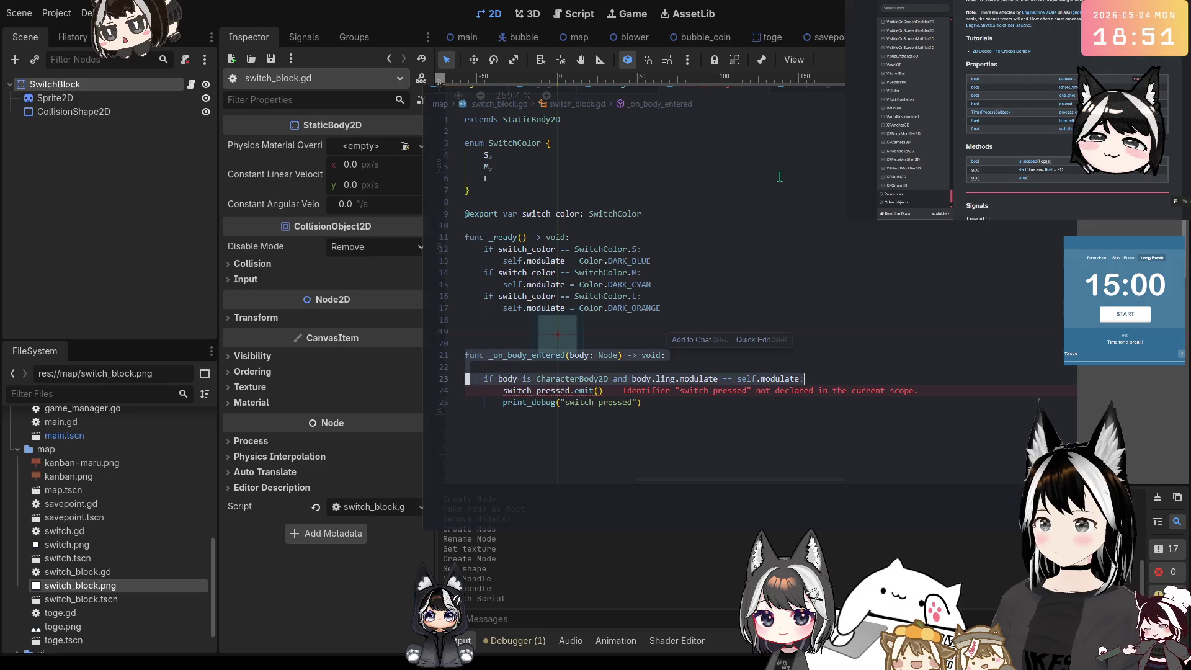
key(BackSpace)
key(BackSpace)
key(BackSpace)
key(Delete)
key(BackSpace)
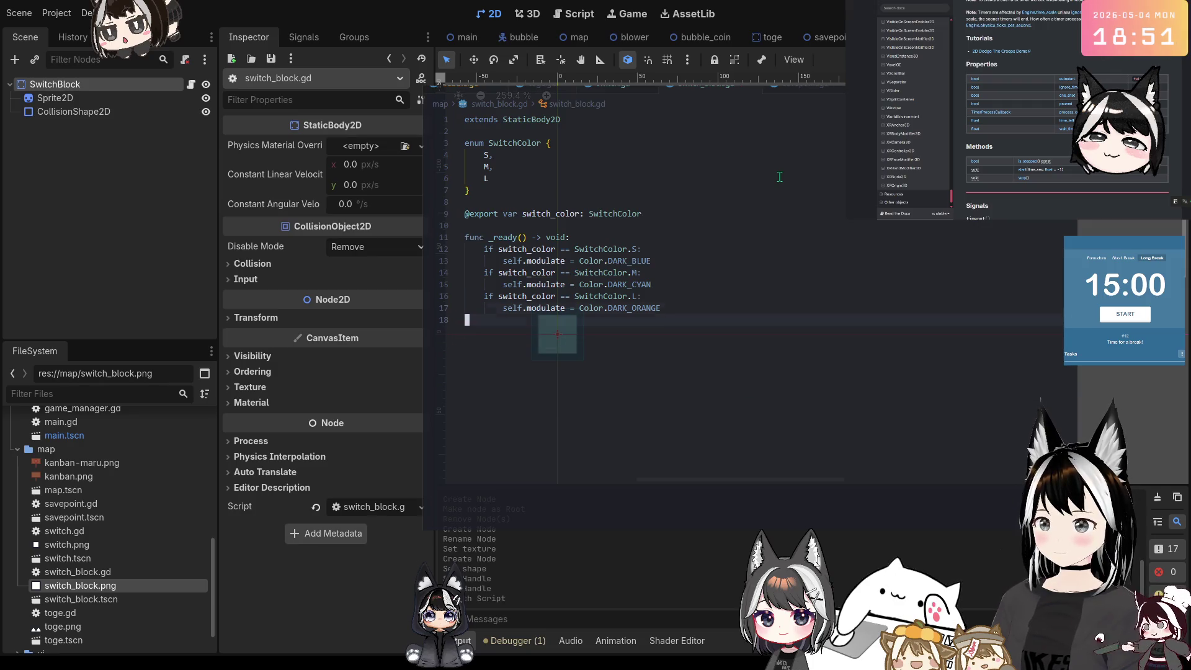
key(ctrl+s)
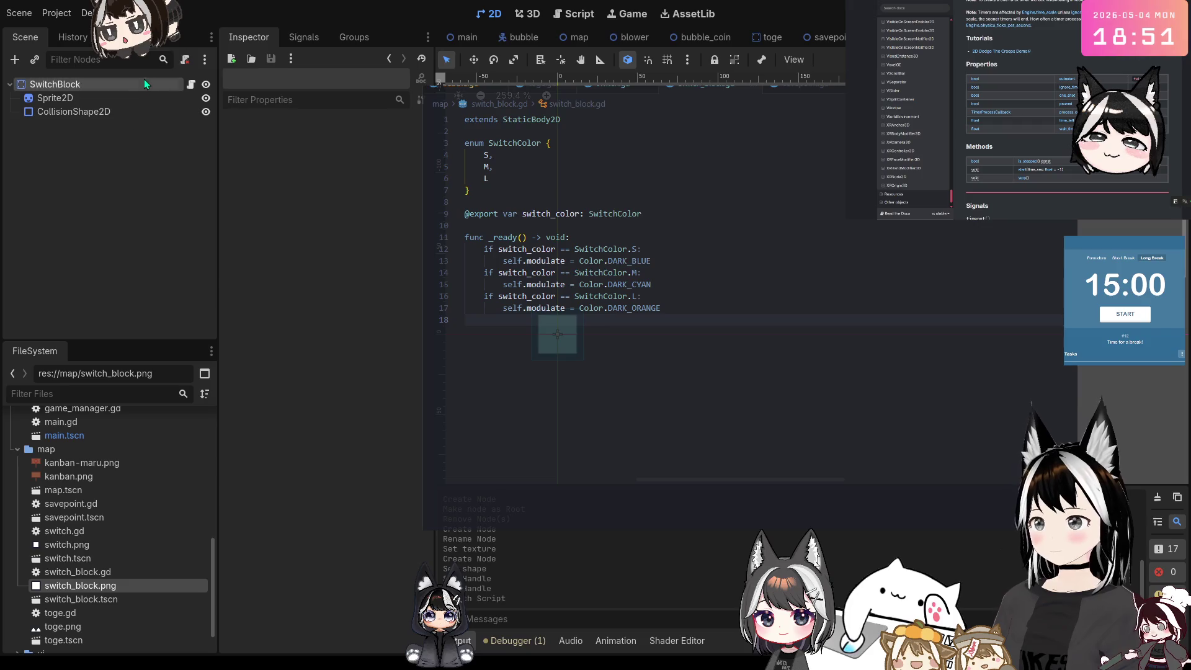
- Change SwitchBlock's Switch Color from S to M and test-run the game
click(144, 82)
click(389, 145)
click(388, 179)
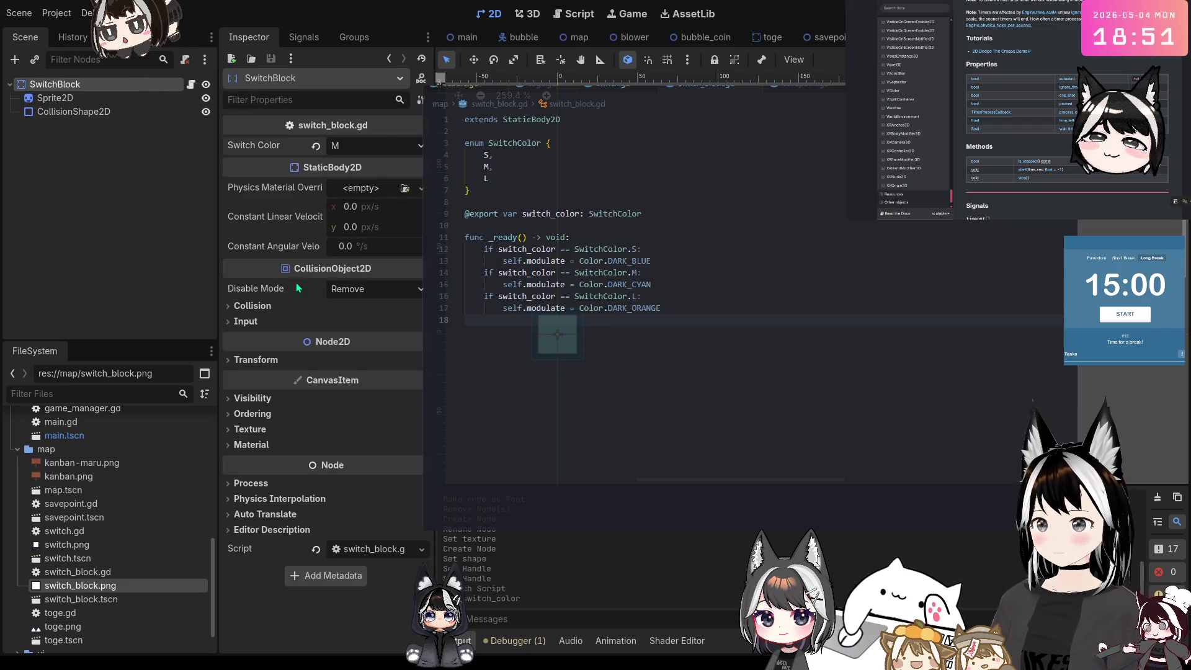
key(F5)
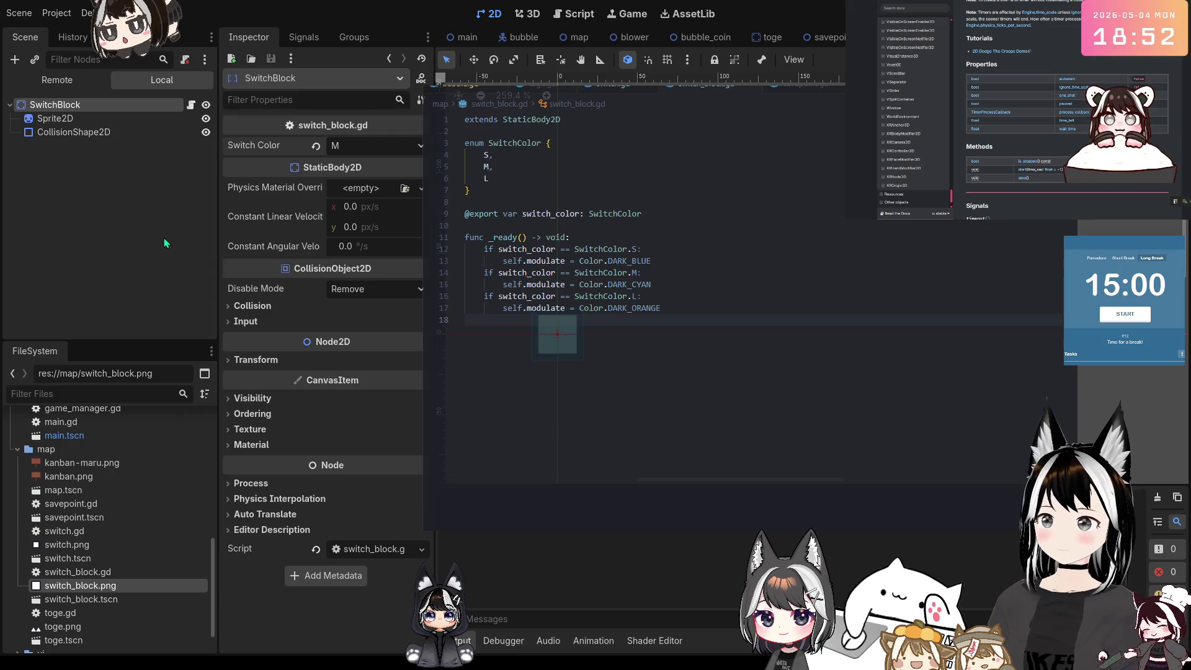
key(F8)
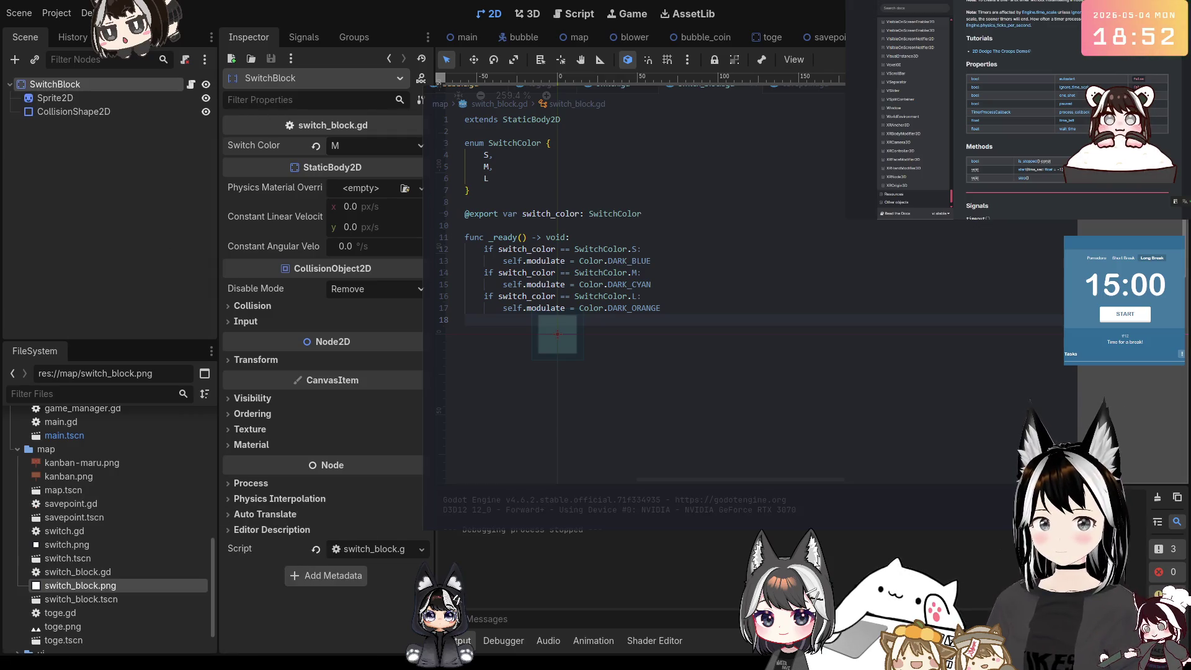
- Look over the main scene, then bring up the map scene
click(468, 37)
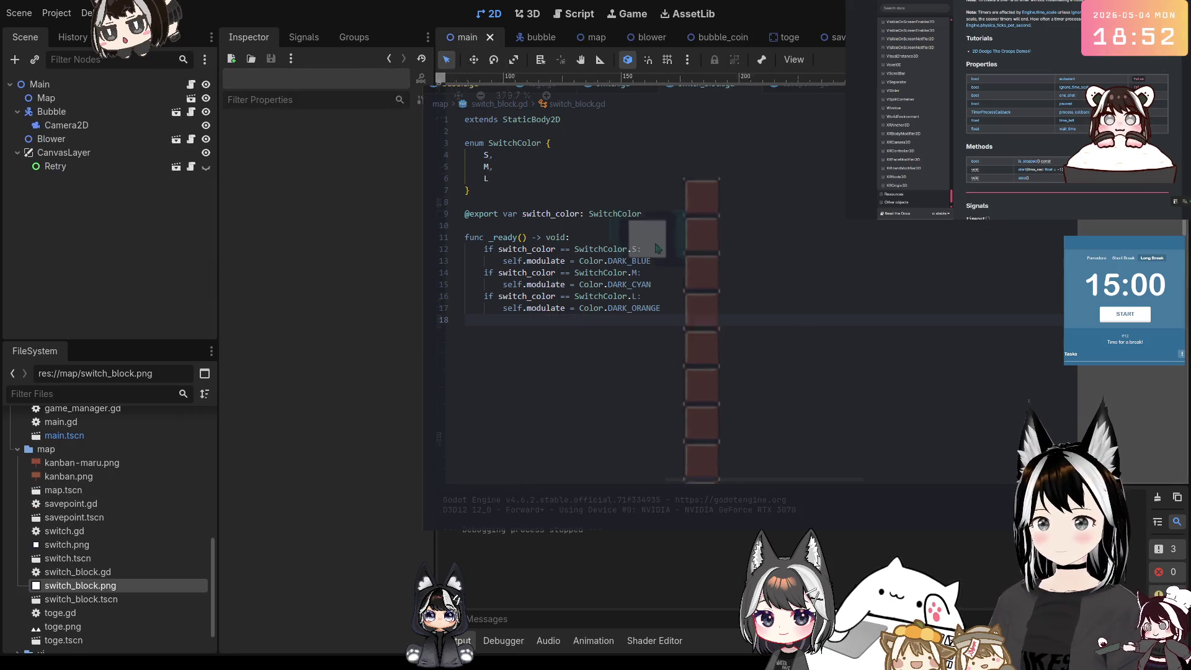
mouse_move(657, 260)
mouse_down()
mouse_move(861, 288)
mouse_move(740, 320)
mouse_move(863, 316)
mouse_up()
scroll(754, 317, up, 1)
click(590, 37)
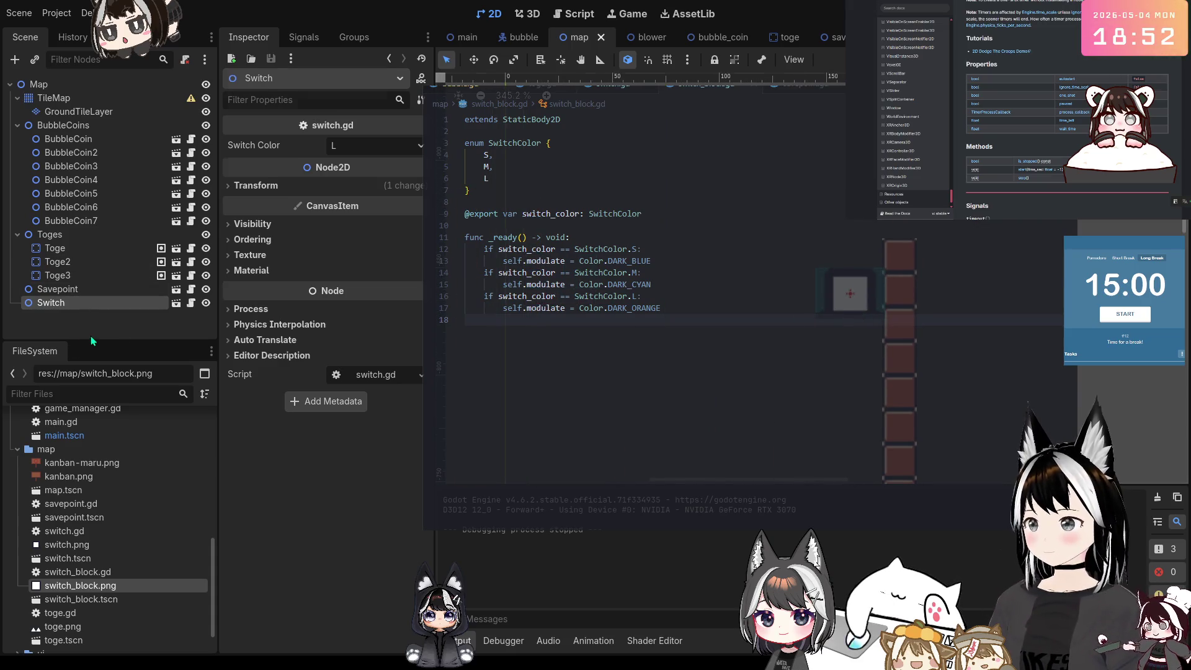
- Select the Switch node in the map scene, cancelling the stray add-node attempts
click(86, 329)
click(75, 307)
click(87, 85)
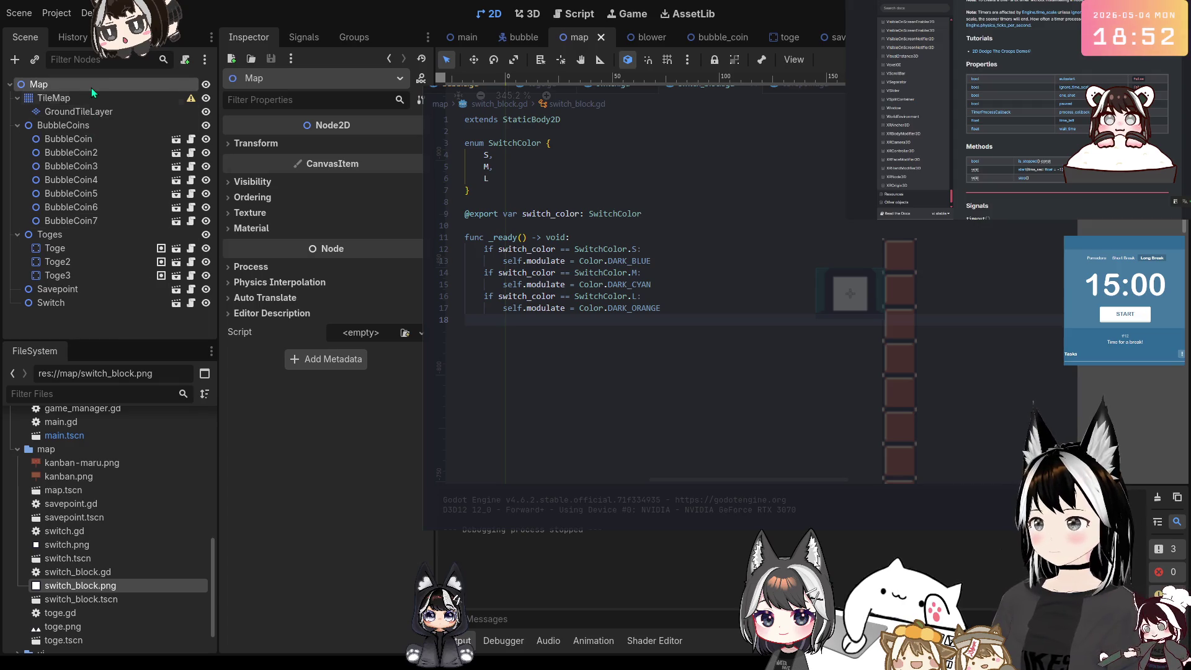
key(ctrl+a)
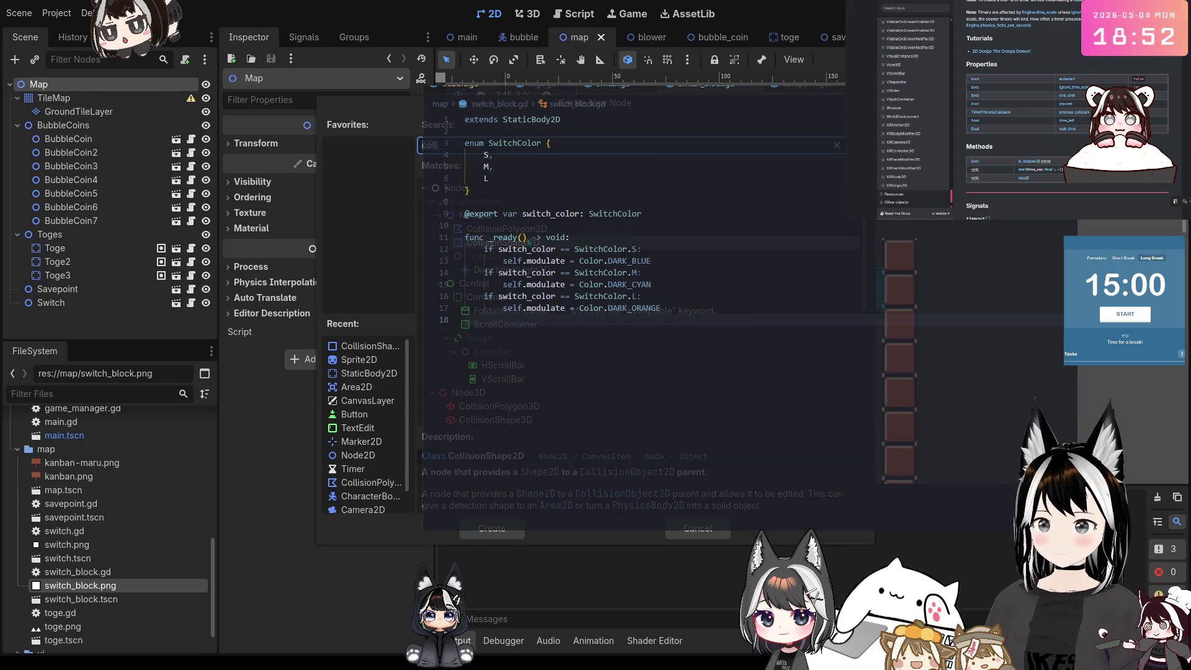
click(698, 528)
click(89, 317)
click(79, 303)
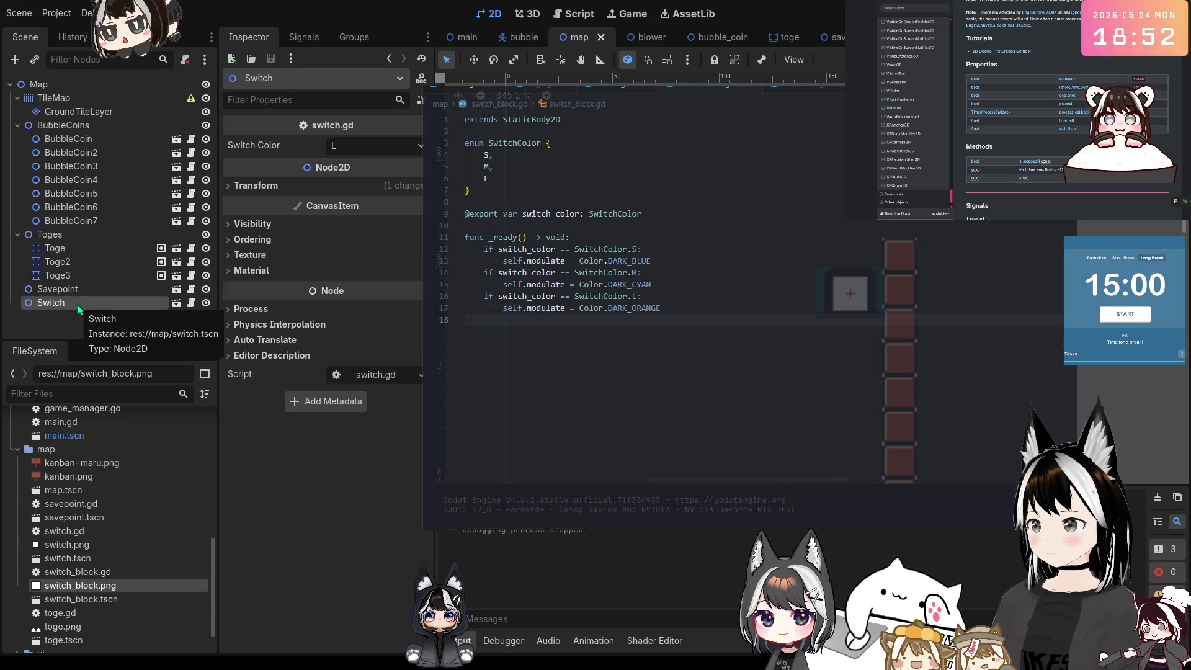
right_click(77, 304)
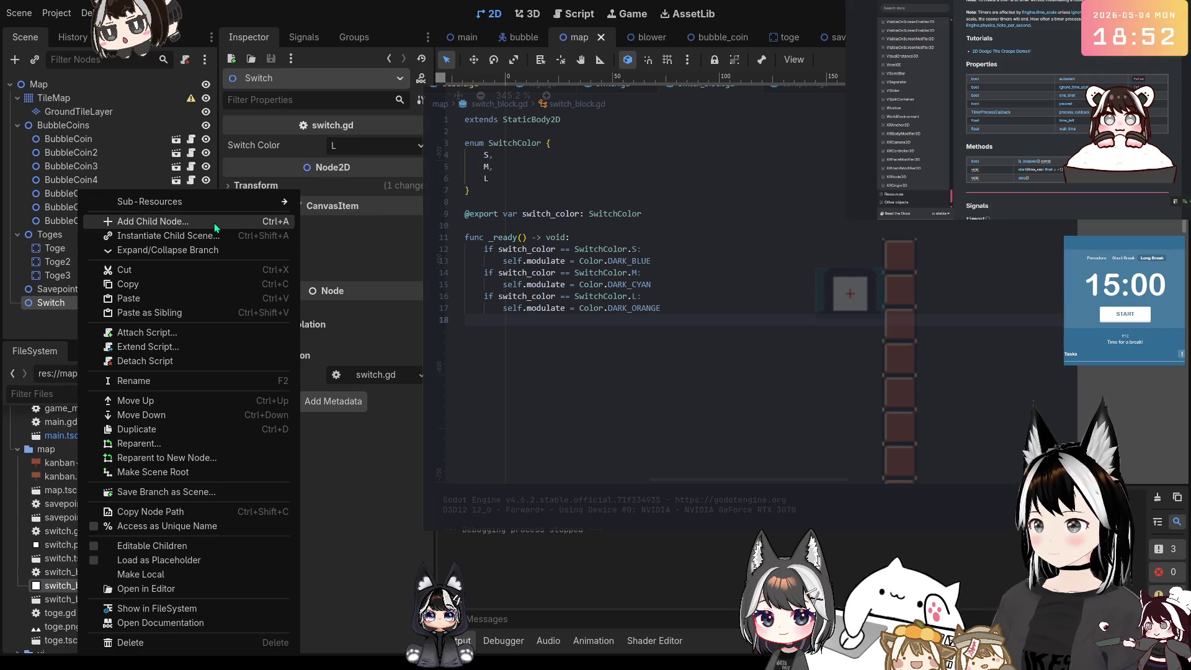
click(47, 327)
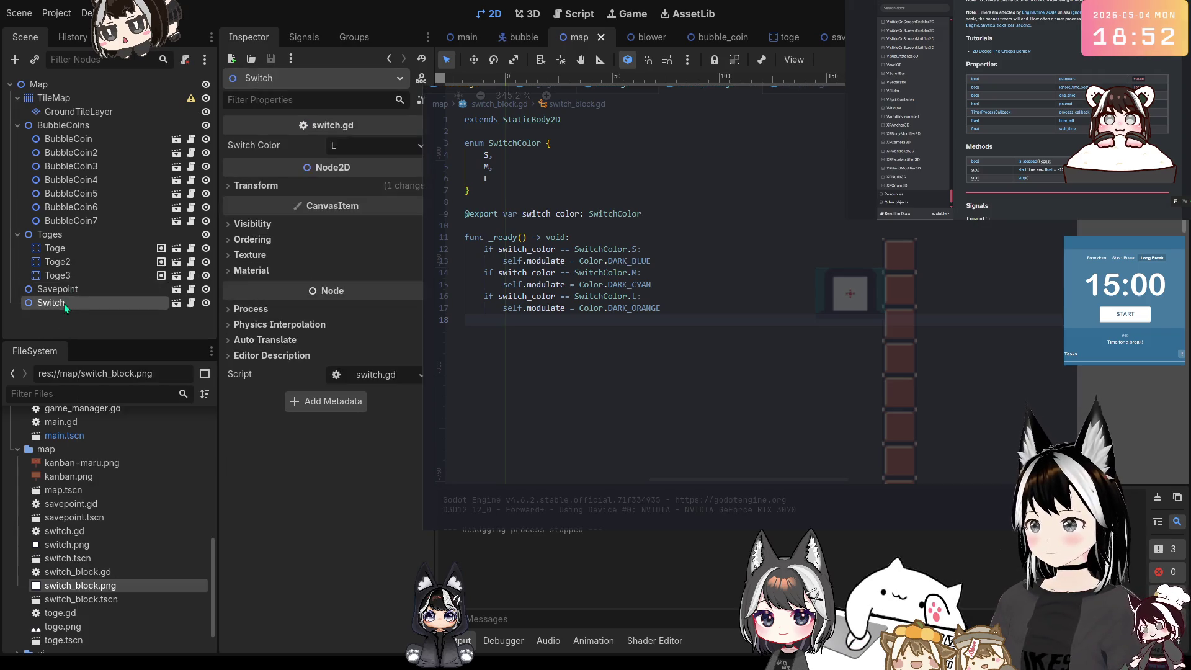
key(ctrl+a)
key(Escape)
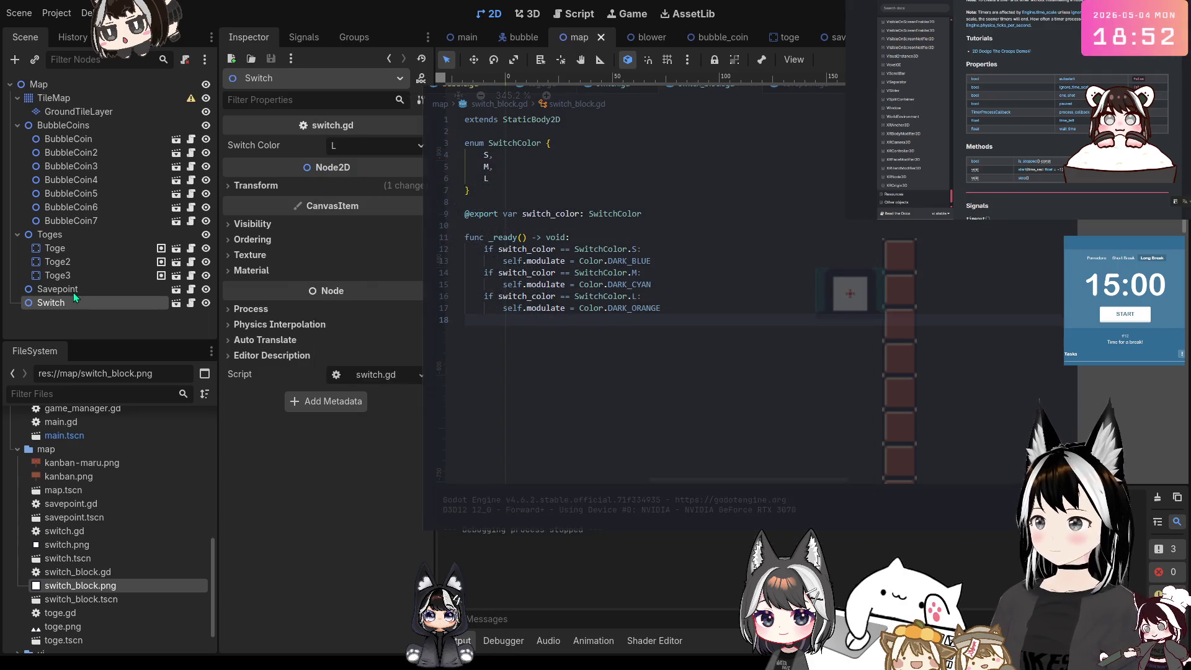
- Rename Switch to SwitchGate, then undo it back to Switch
click(120, 322)
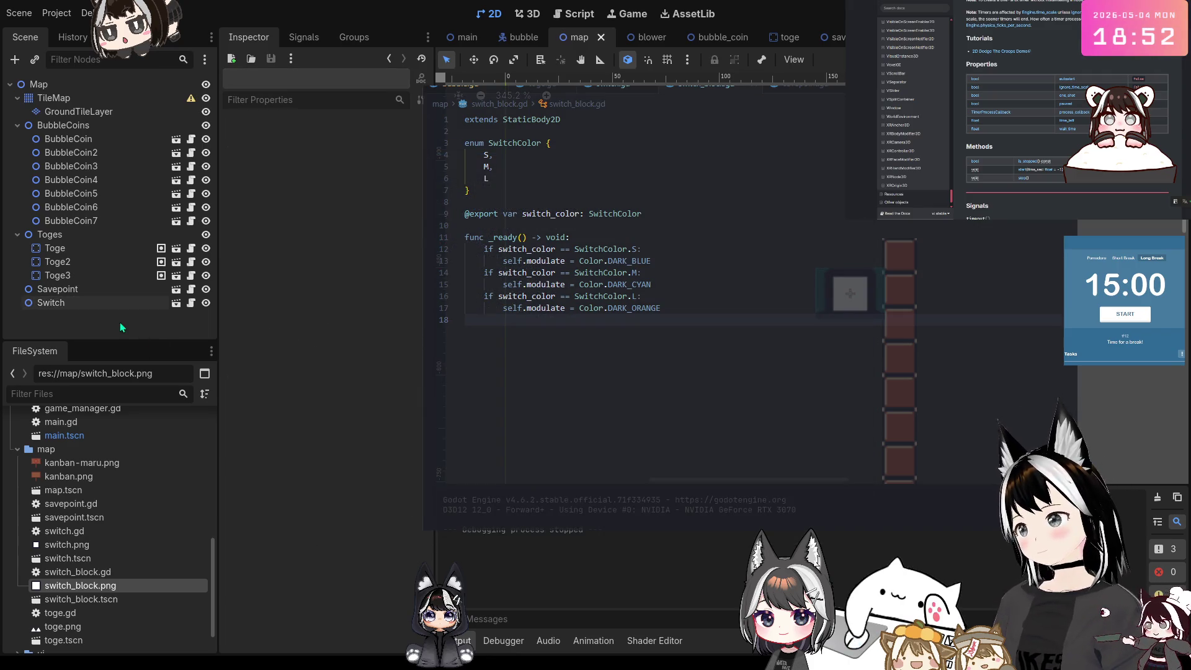
double_click(90, 304)
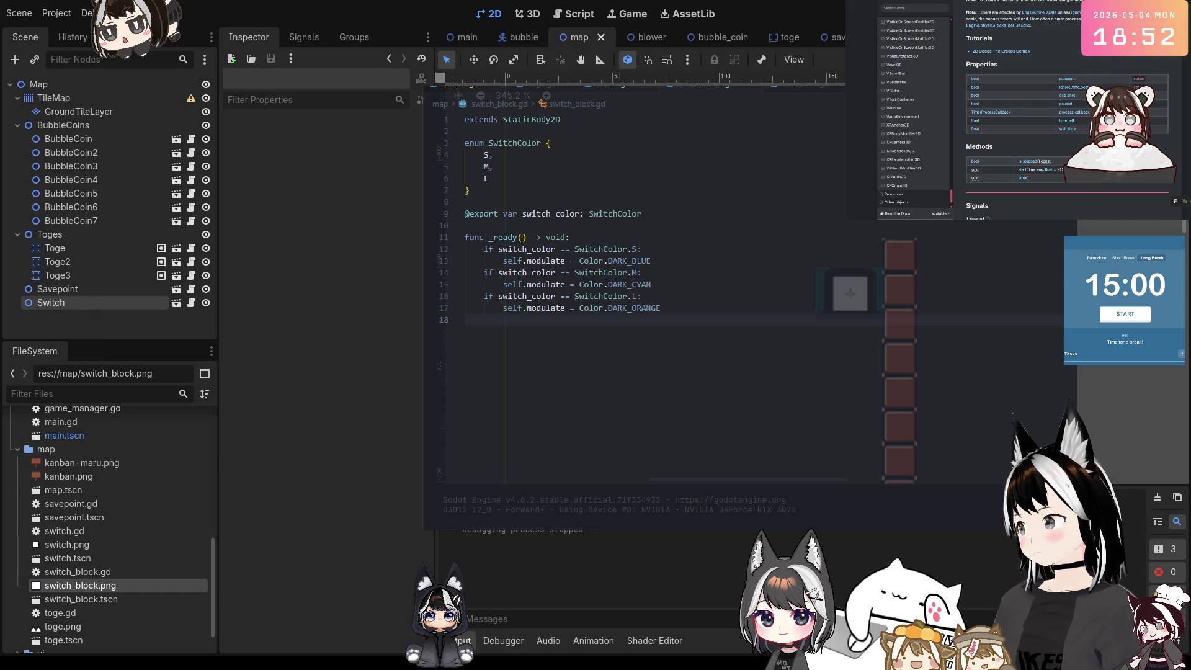
text(SwitchGate)
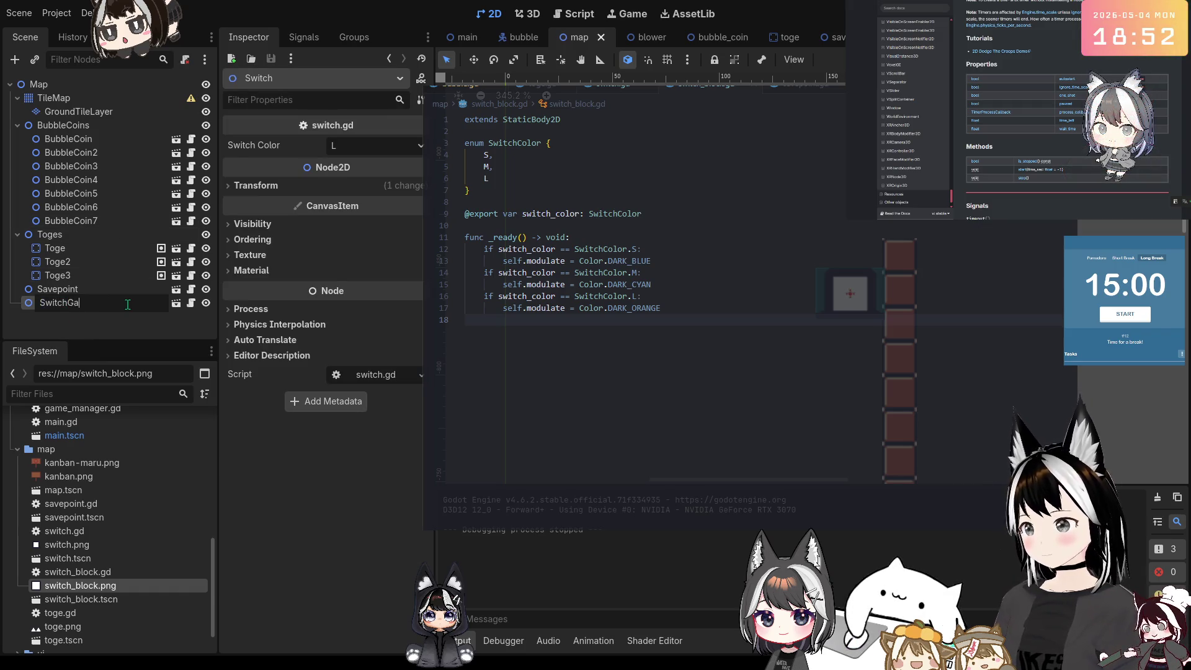
key(Return)
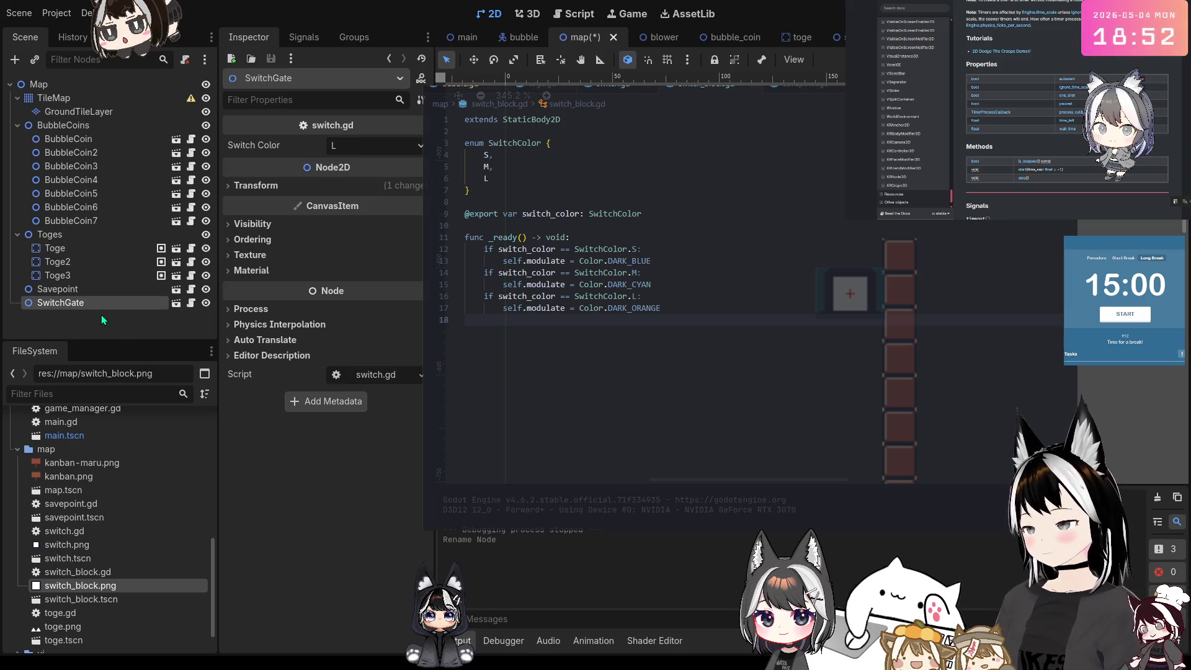
key(ctrl+z)
- Add a Node2D as a child of Switch
key(ctrl+a)
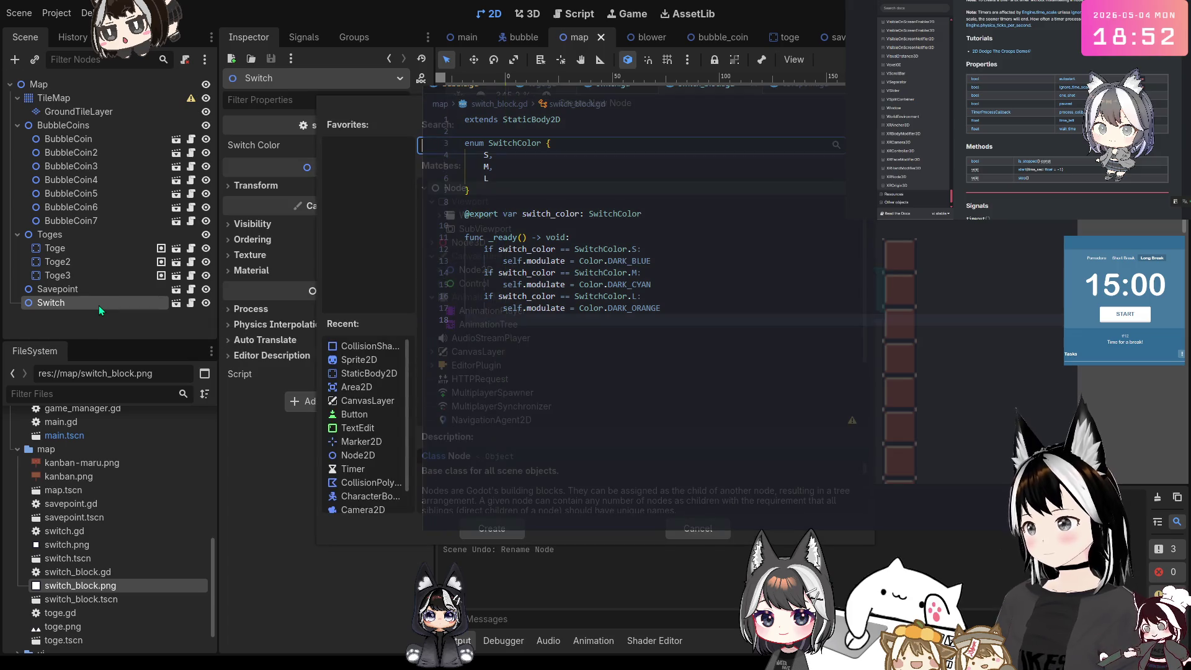
text(switch)
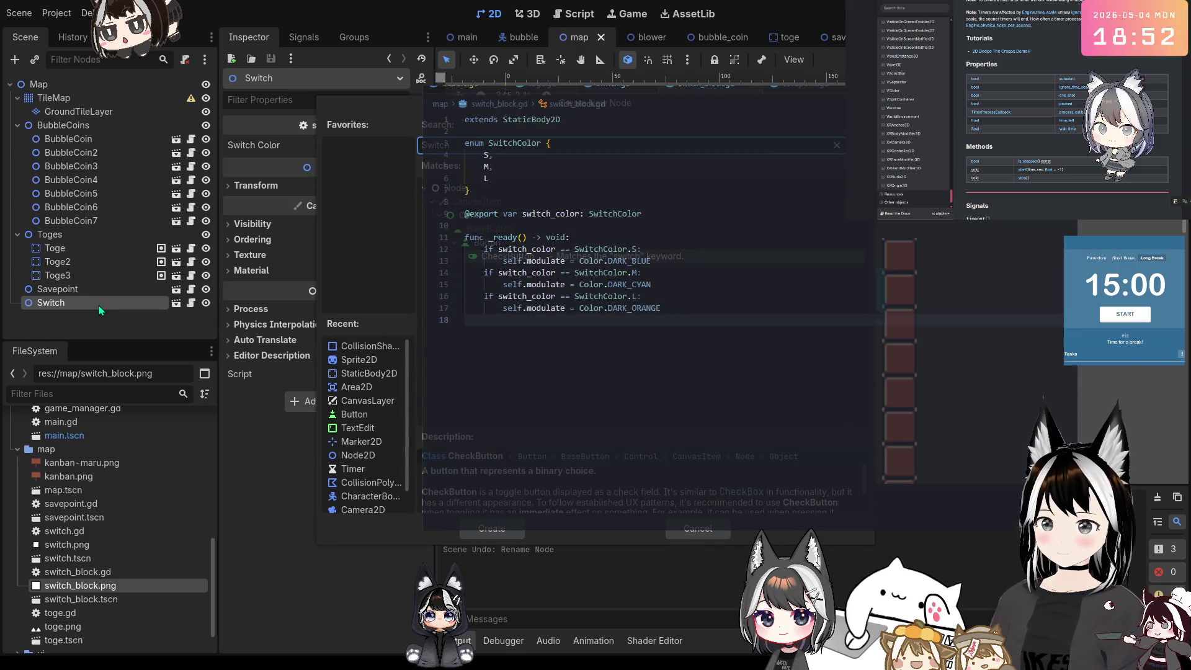
key(ctrl+a)
text(no)
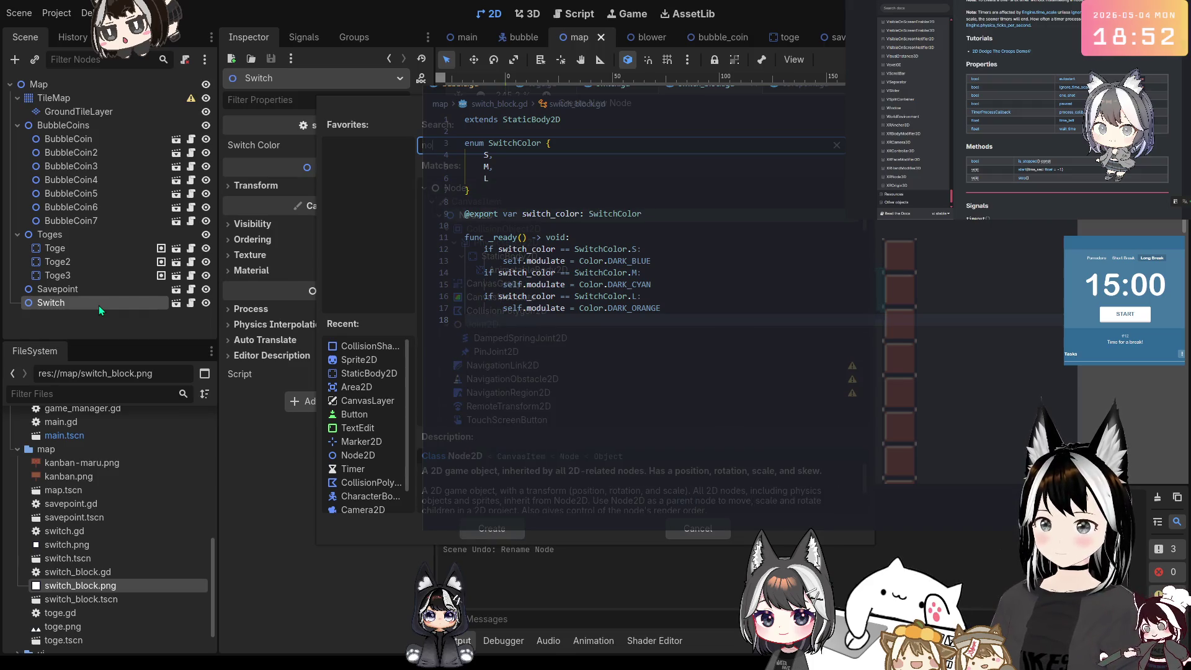
key(Return)
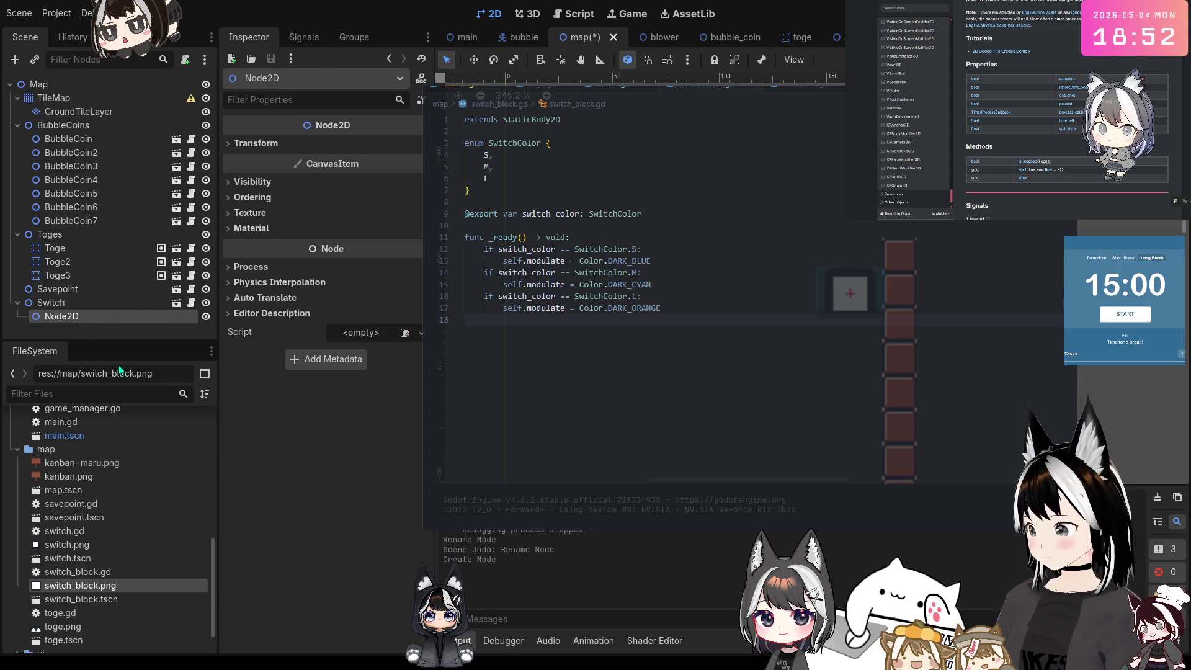
- Move Node2D directly under Map, nest Switch inside it, and start a node search with 's'
click(108, 334)
click(107, 314)
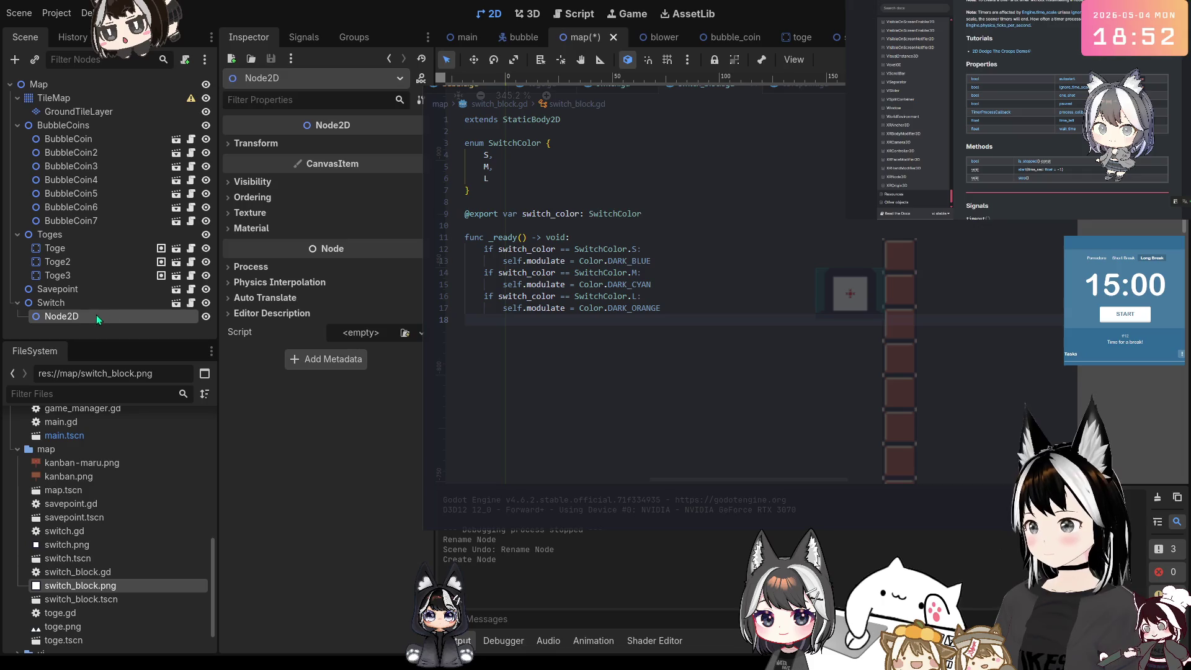
mouse_move(88, 315)
mouse_down()
mouse_move(73, 315)
mouse_move(54, 87)
mouse_up()
click(68, 320)
drag(50, 302, 73, 314)
click(90, 300)
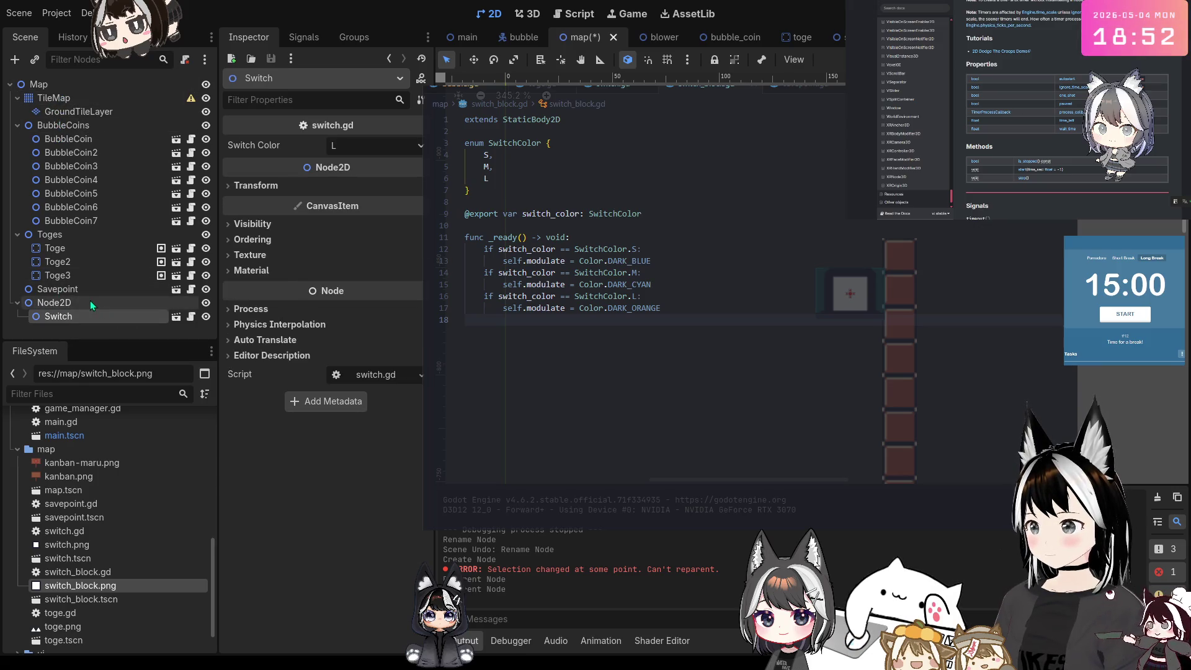
key(ctrl+a)
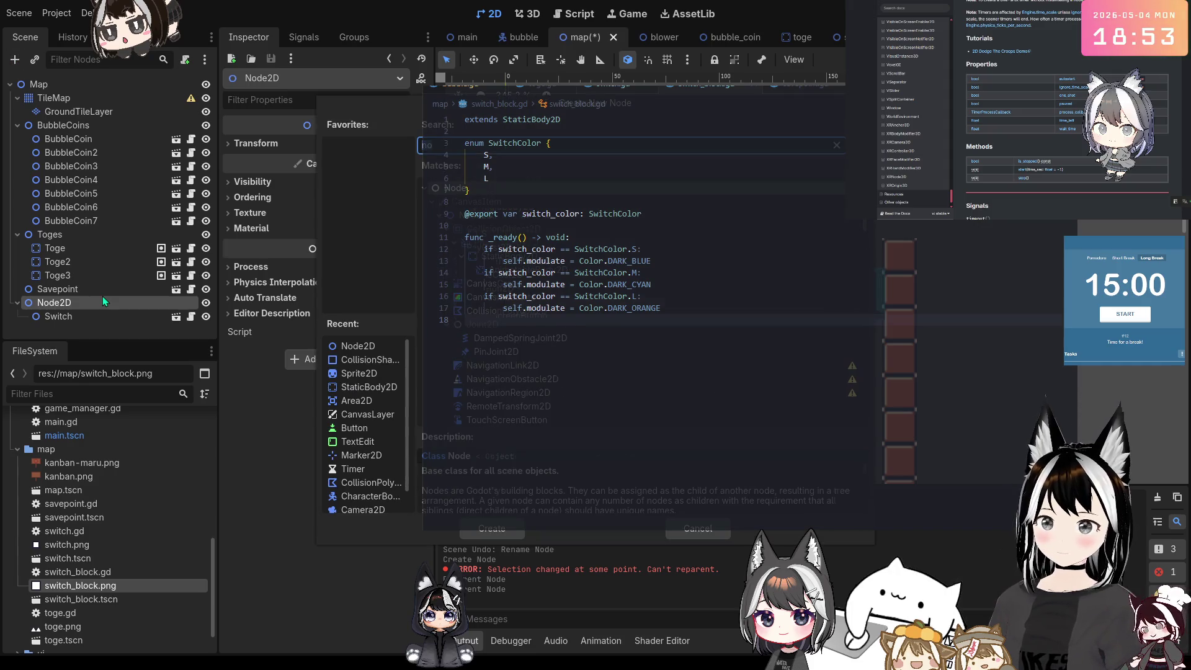
text(s)
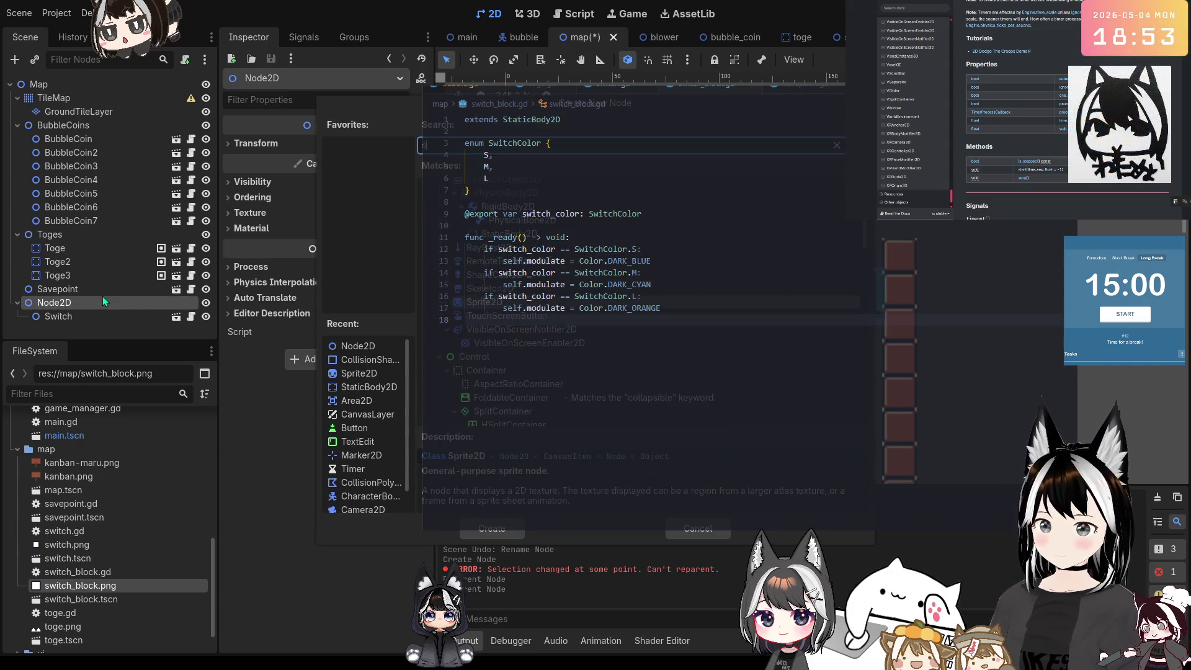
- Clear the 's' search text in the Create New Node dialog
key(BackSpace)
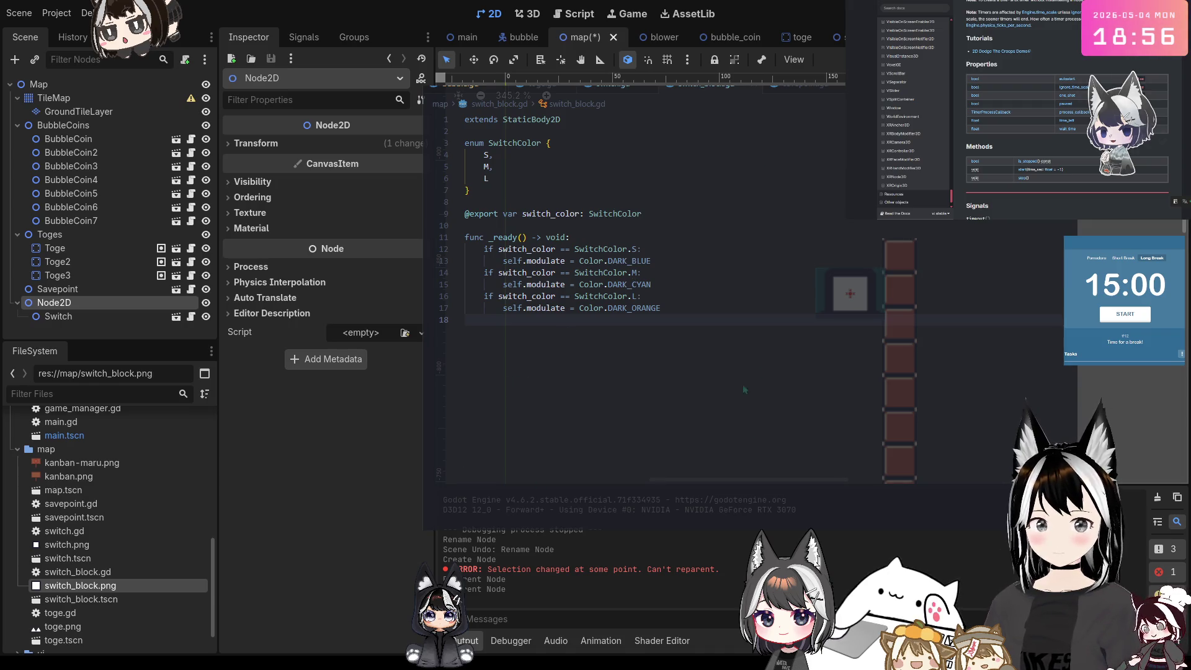
- Rename Node2D to Gate
scroll(827, 351, down, 1)
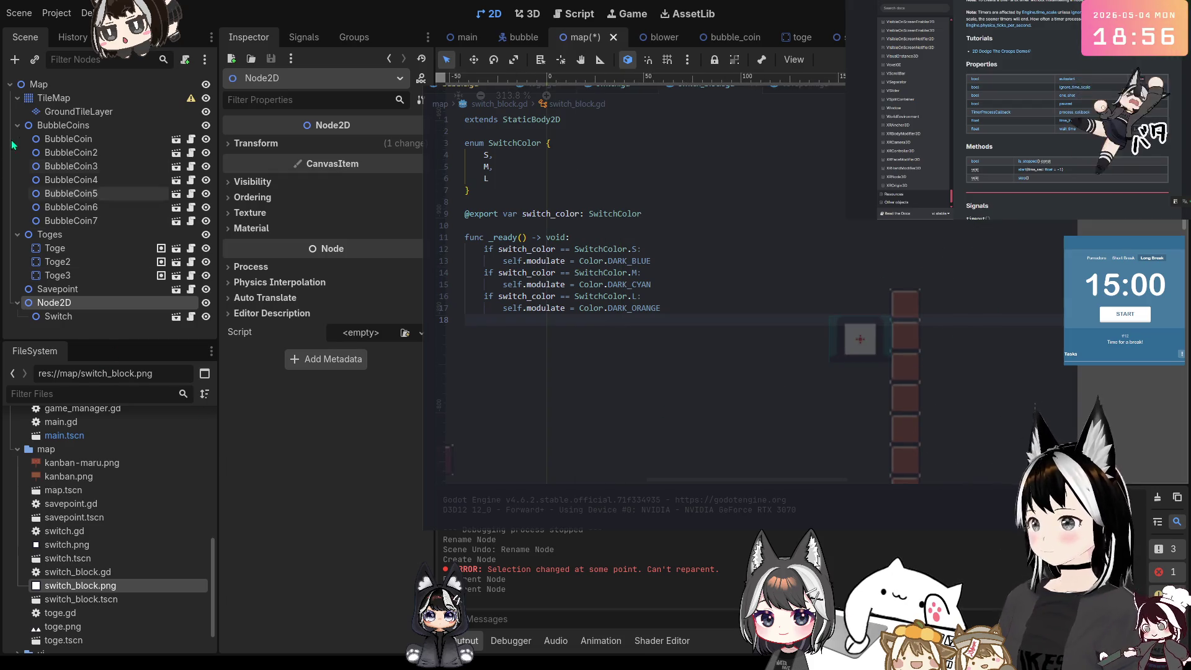
click(71, 316)
click(76, 301)
click(76, 302)
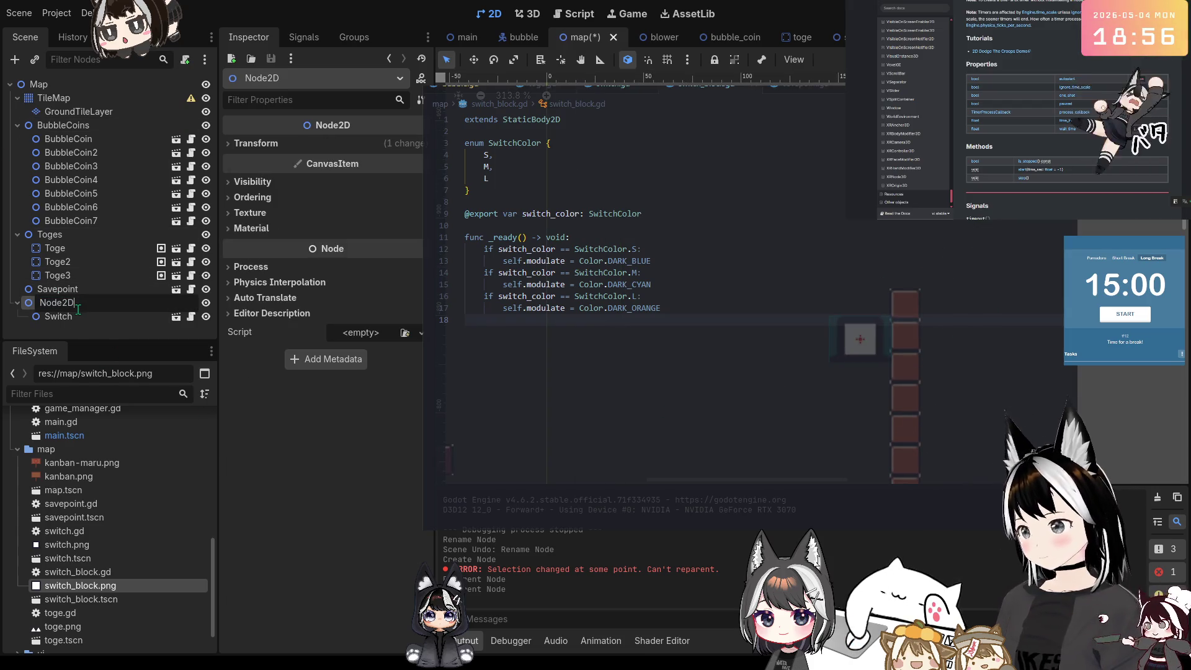
text(G)
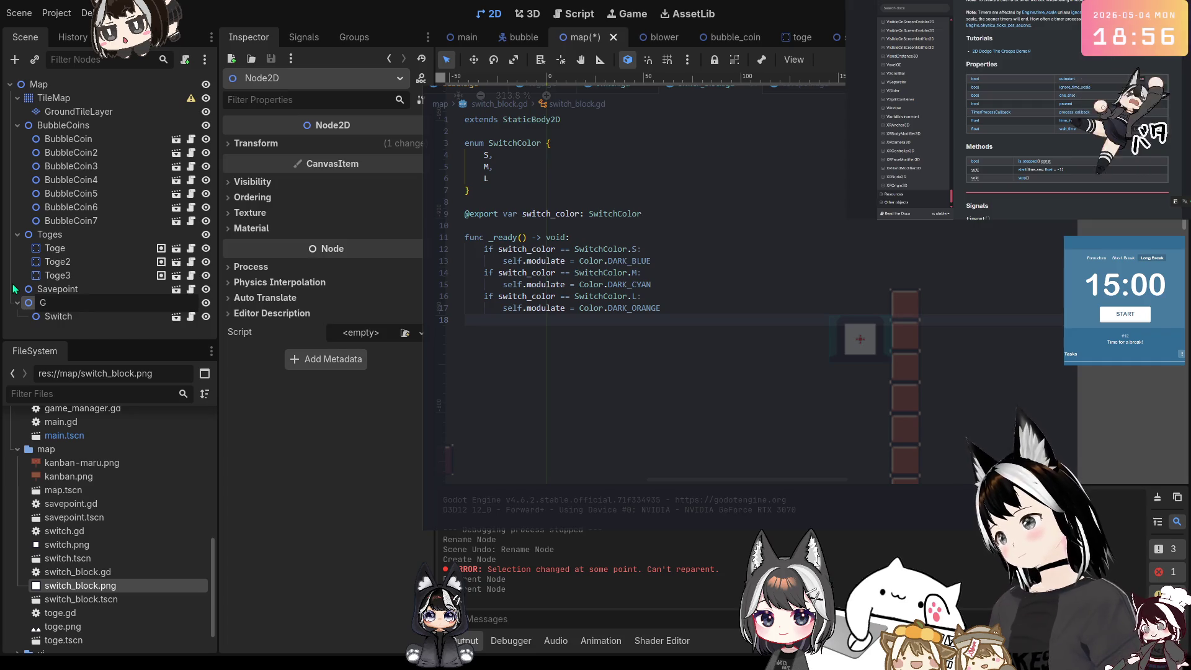
text(ate)
key(Return)
- Instance the switch_block scene as a child of Gate
click(118, 321)
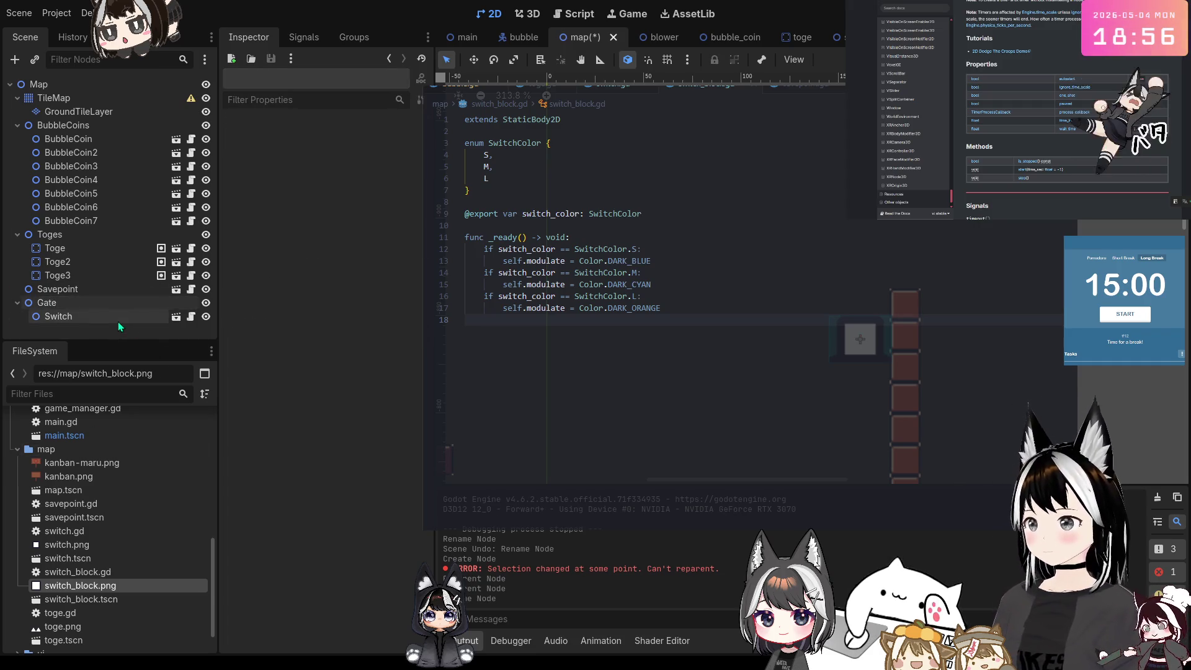
click(92, 304)
key(ctrl+a)
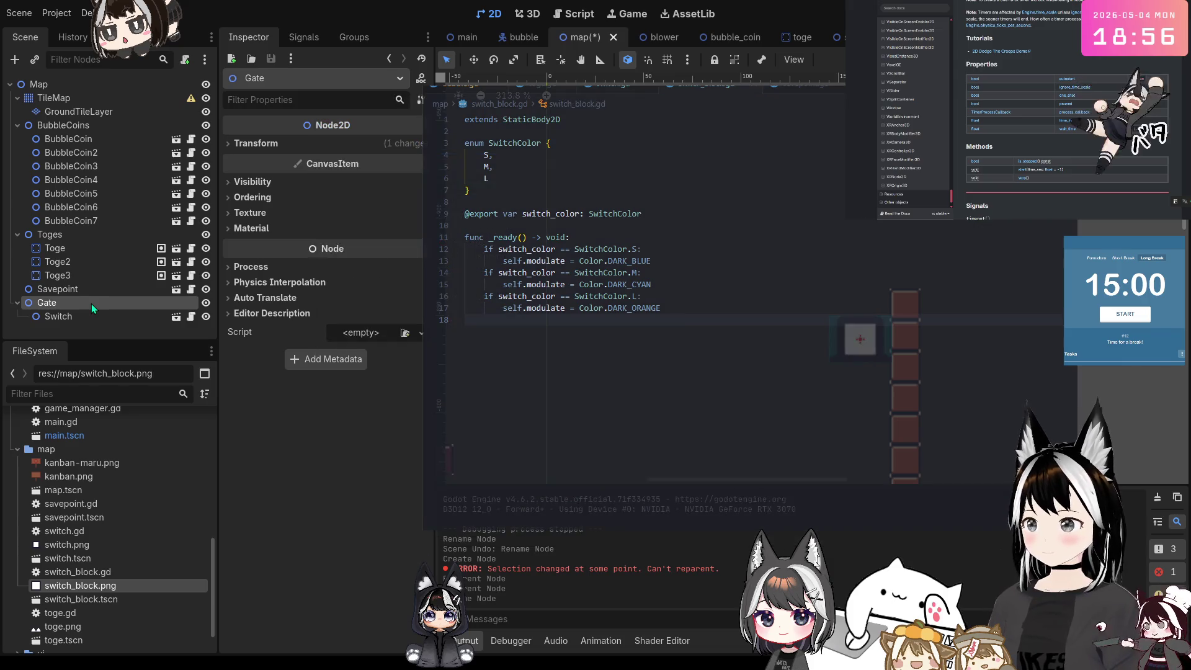
key(ctrl+shift+a)
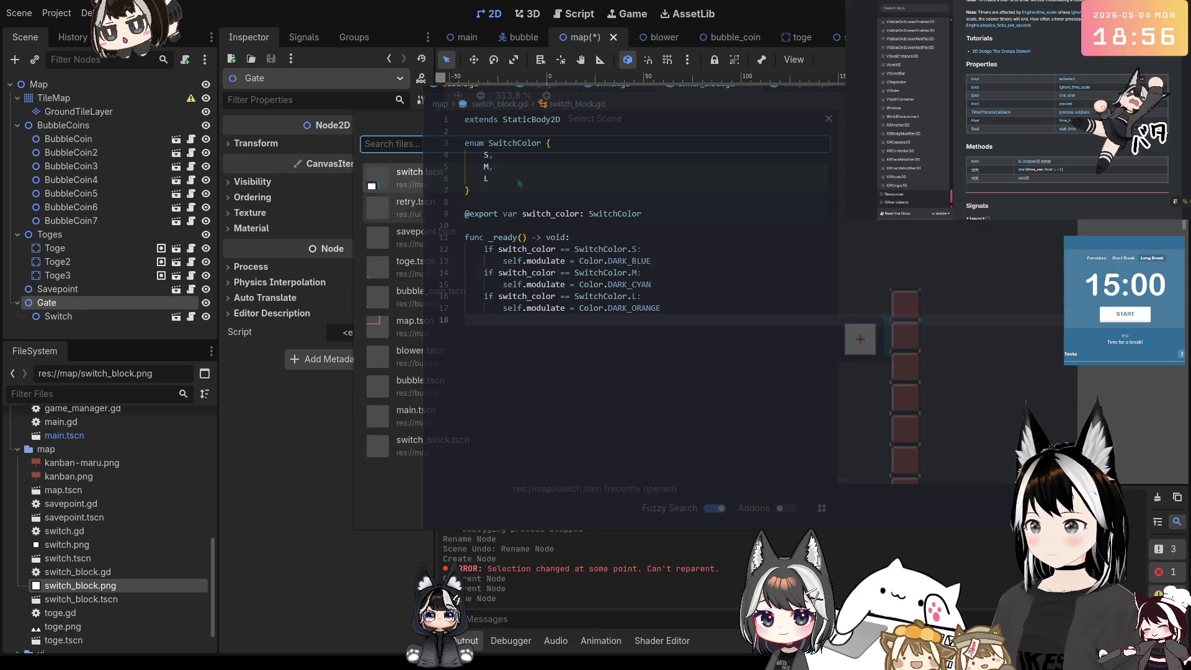
text(switch)
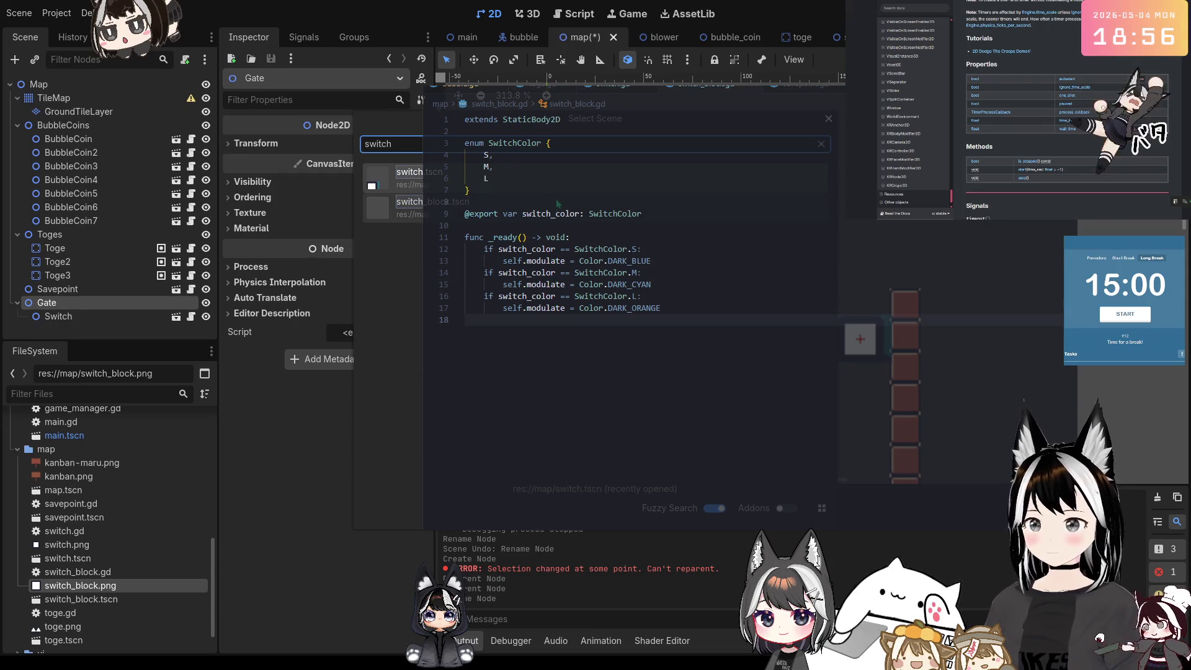
double_click(556, 201)
- Position the SwitchBlock on the canvas, aligned beside the Switch
scroll(784, 387, down, 1)
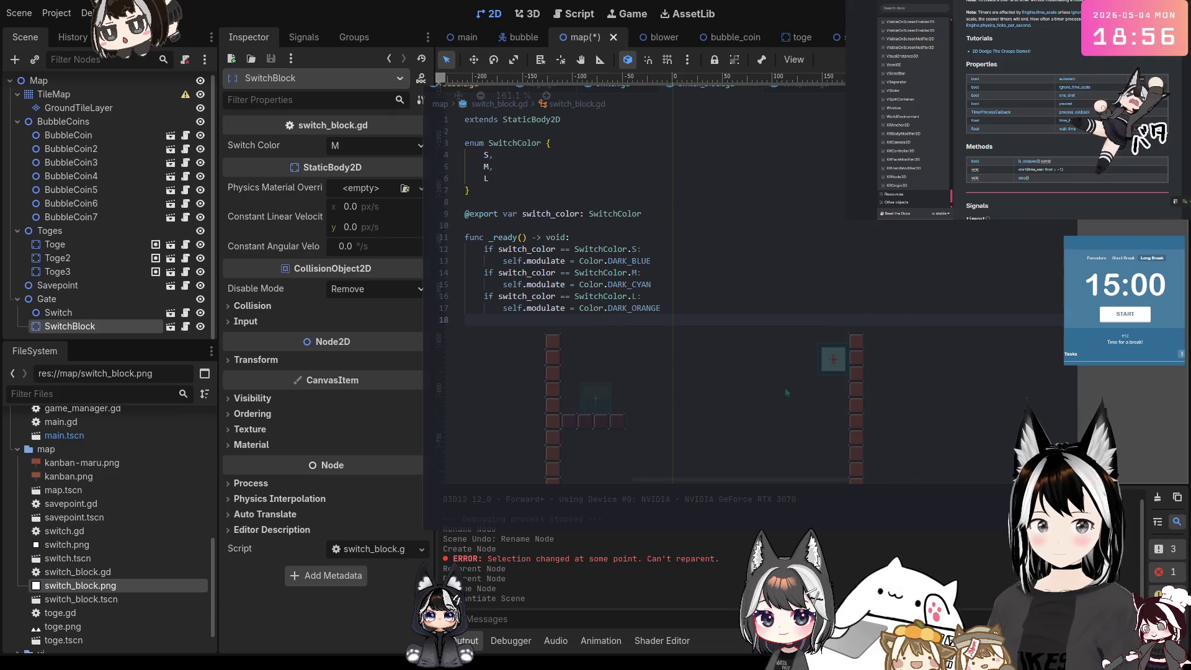
click(475, 60)
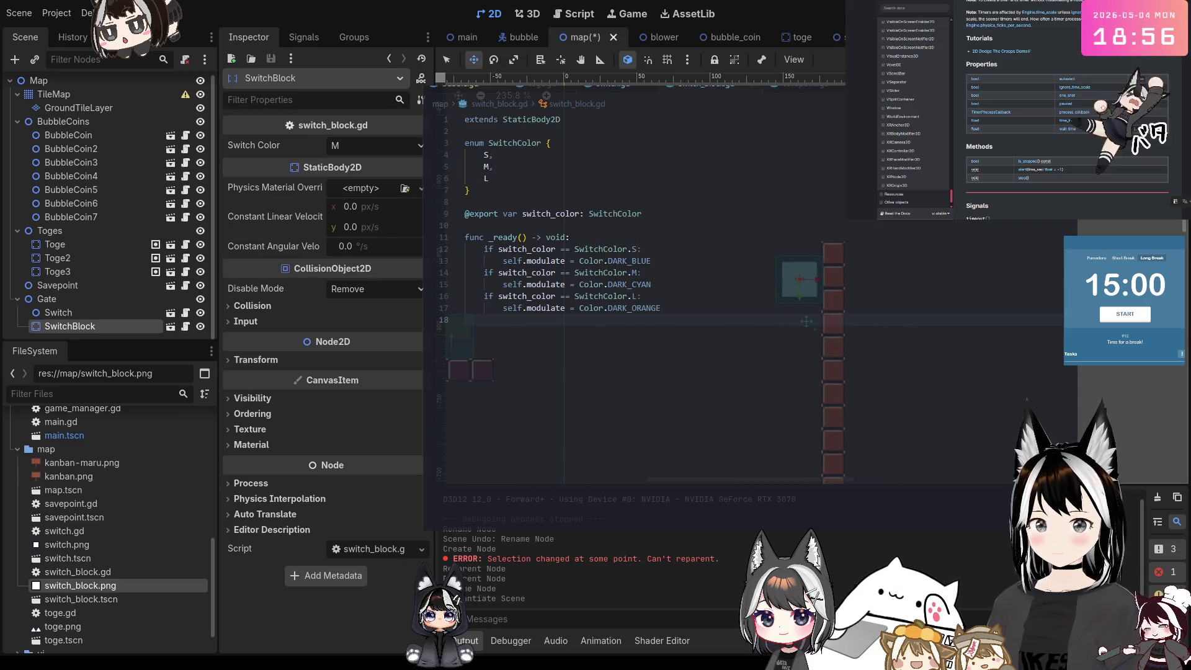
drag(799, 279, 749, 278)
scroll(772, 288, up, 6)
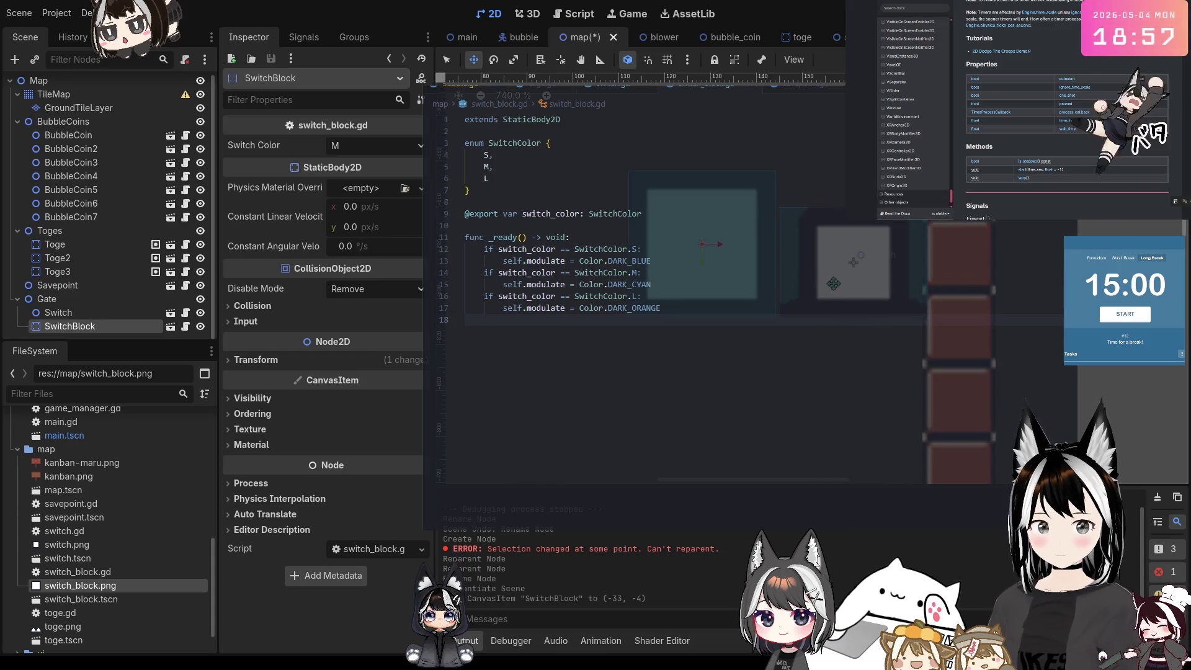
scroll(925, 299, up, 2)
drag(925, 299, 928, 299)
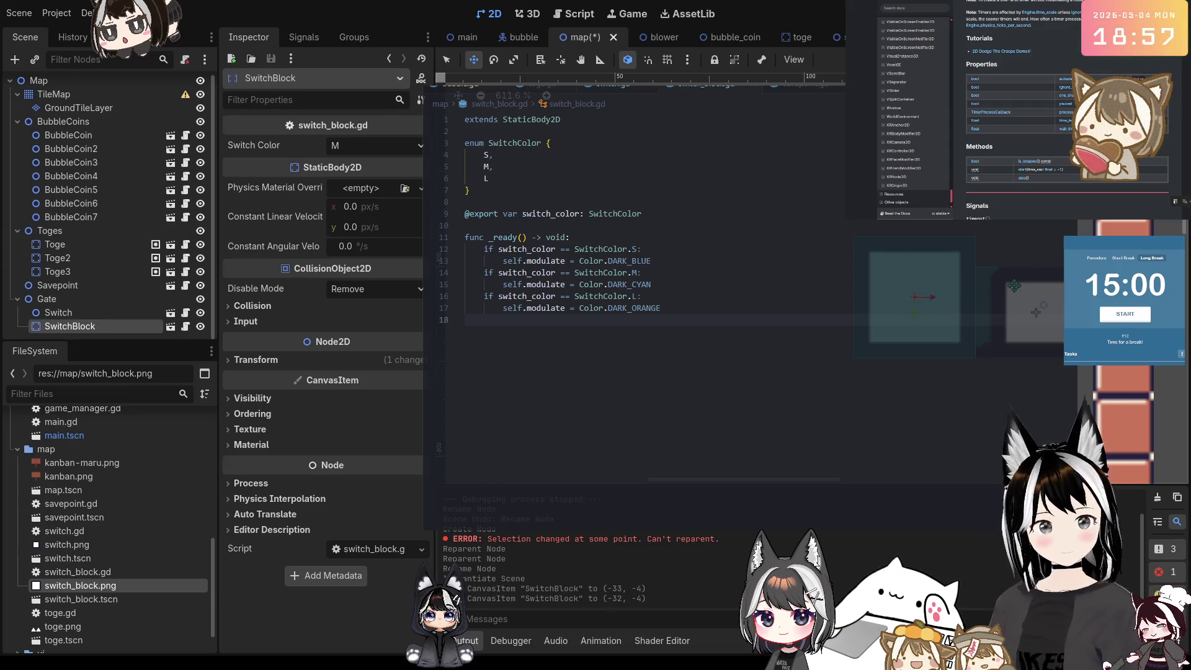
- Paste two SwitchBlock copies lined up in the row, save, and move one under Gate
key(ctrl+v)
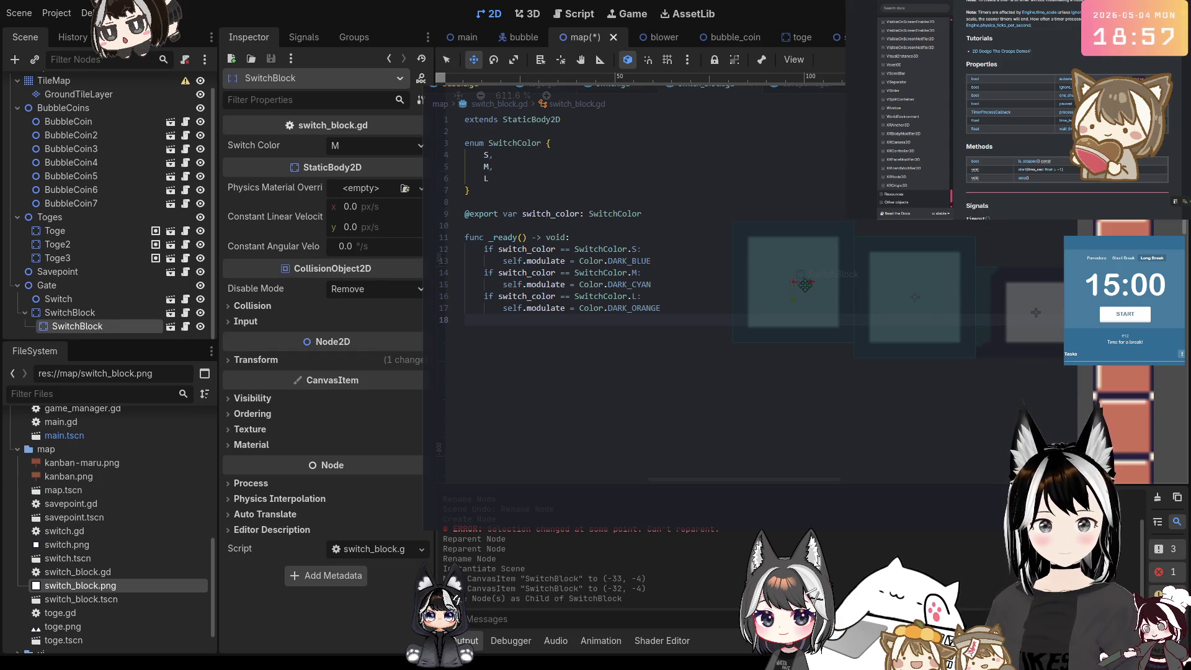
drag(806, 284, 809, 297)
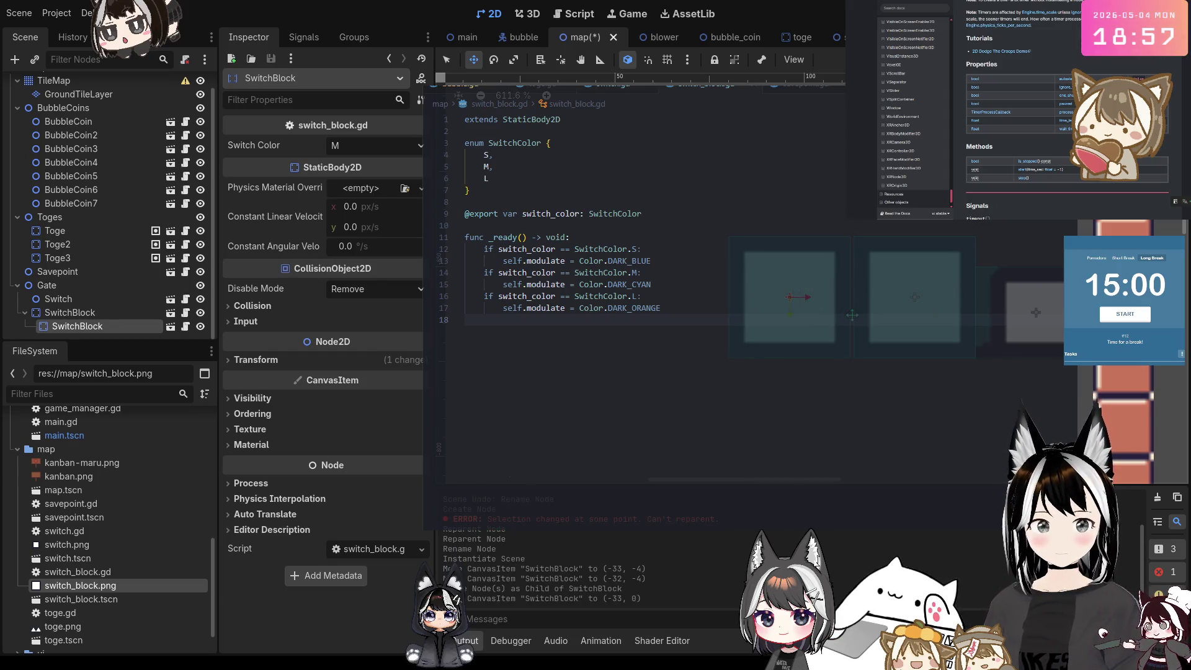
key(ctrl+v)
scroll(862, 372, down, 2)
scroll(862, 372, down, 4)
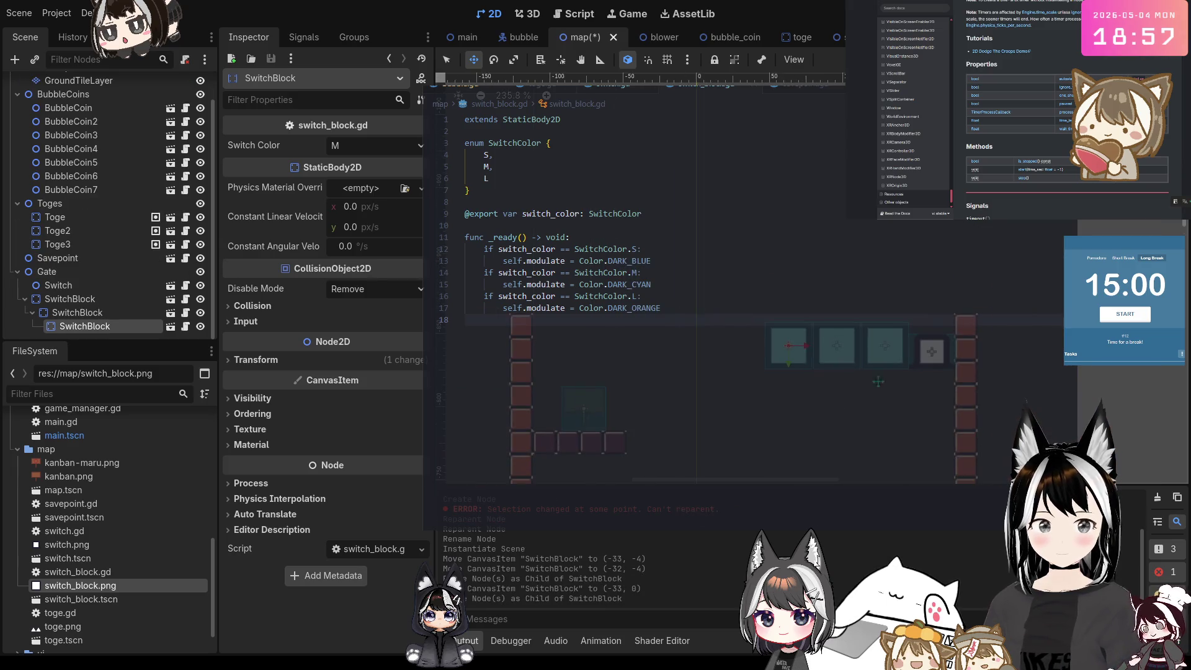
key(ctrl+s)
drag(87, 324, 79, 273)
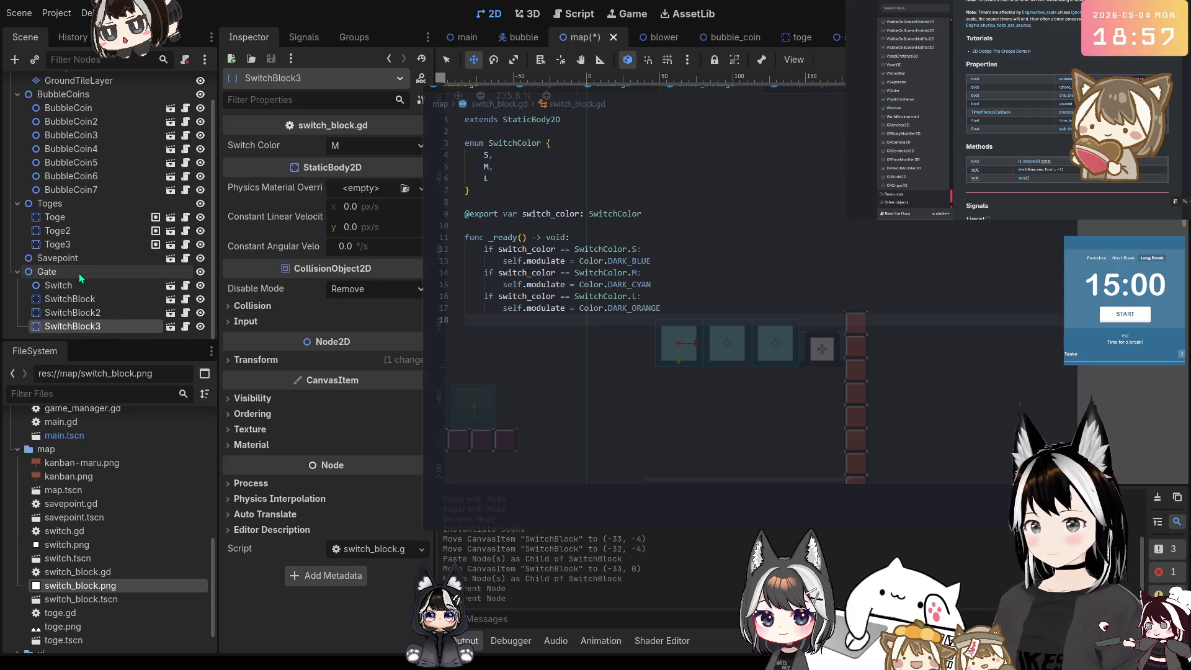
- Move the last copy under Gate, set the first block's Switch Color, and SwitchBlock2's to L
click(90, 300)
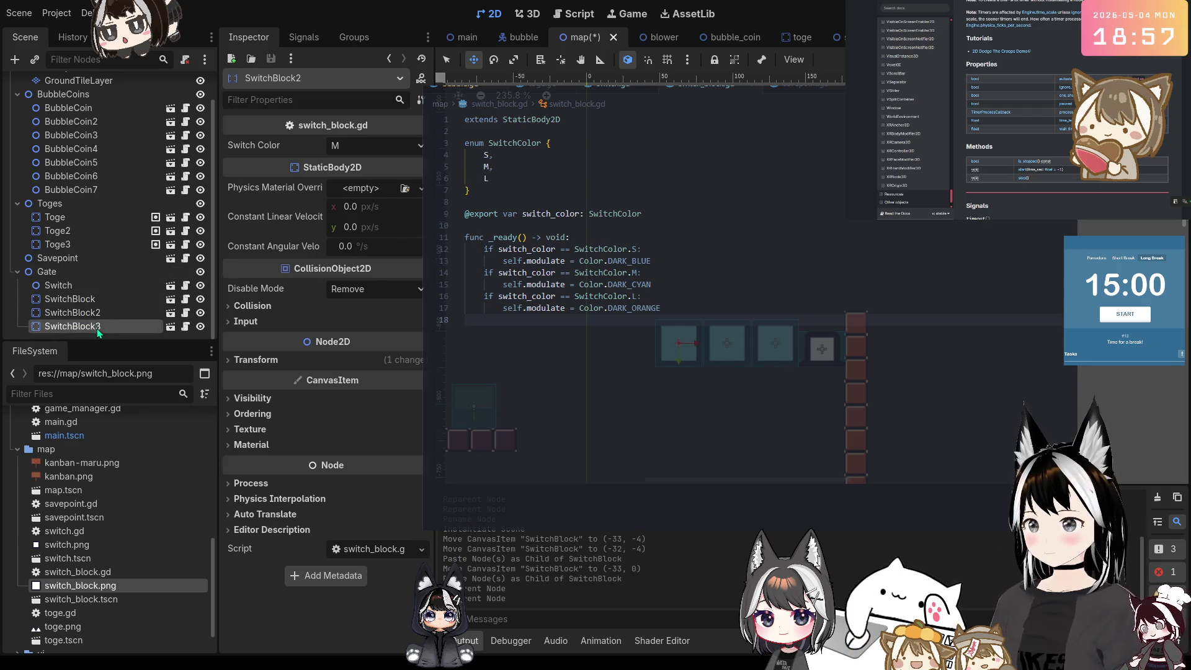
click(95, 288)
click(93, 299)
click(372, 146)
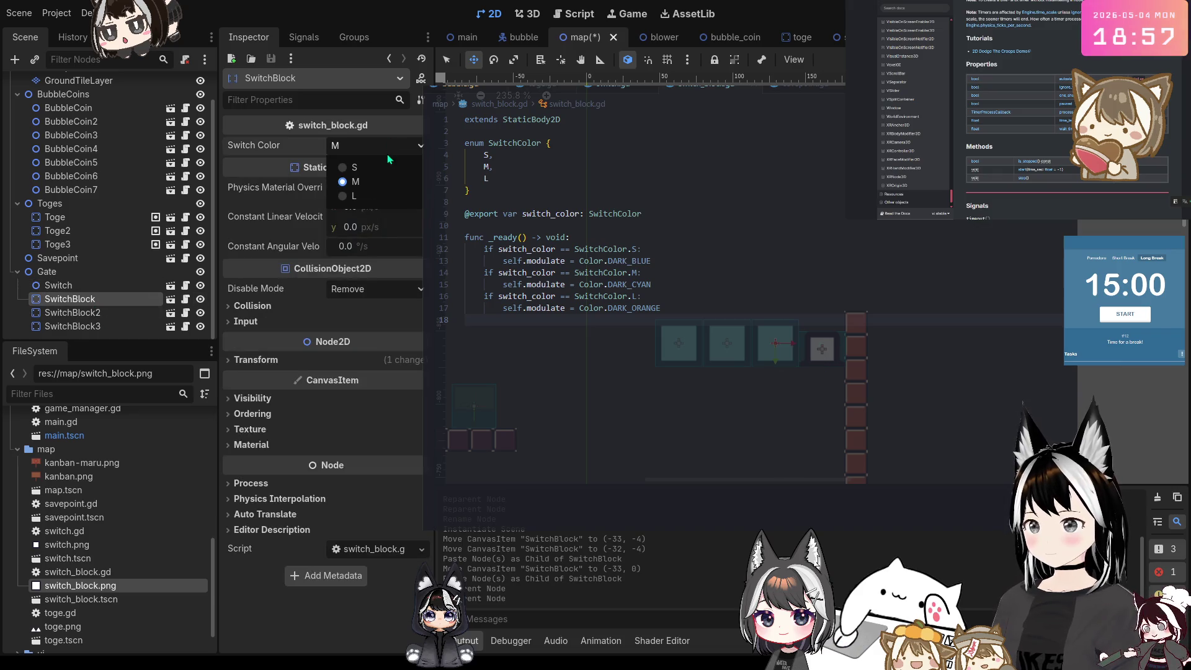
click(411, 195)
click(72, 312)
click(363, 147)
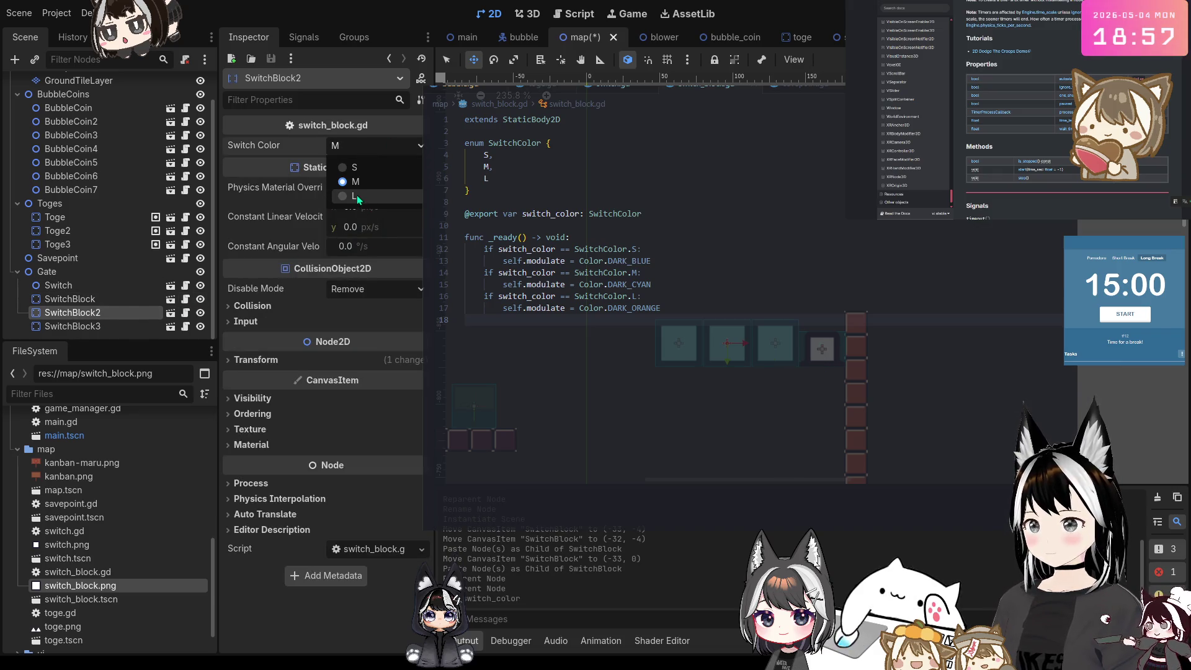
click(356, 195)
- Set SwitchBlock3's Switch Color to L and save the map scene
click(93, 325)
click(372, 146)
click(374, 201)
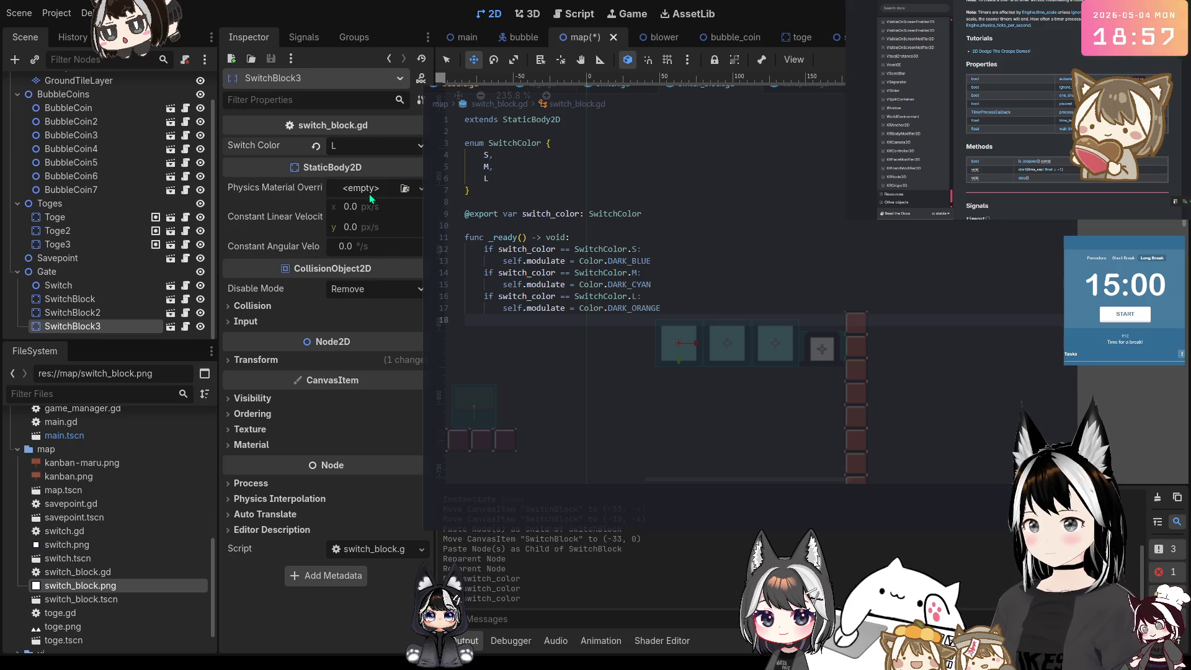
key(ctrl+s)
click(158, 271)
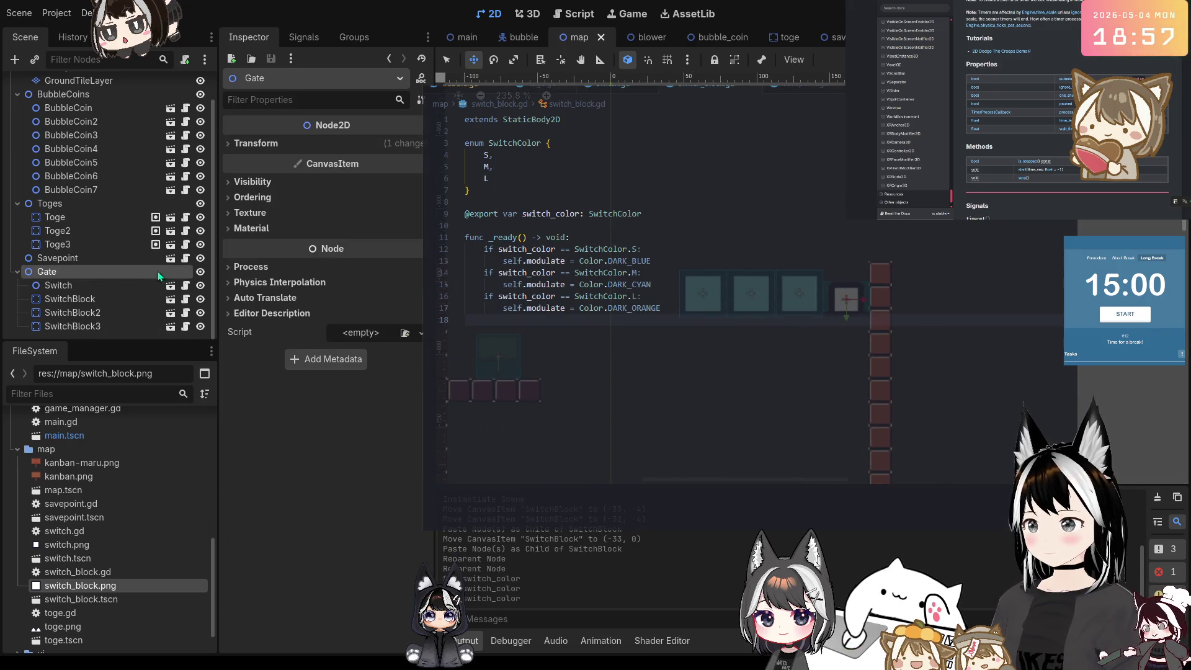
- Attach a new gate.gd script to Gate and cut its template lines
click(185, 60)
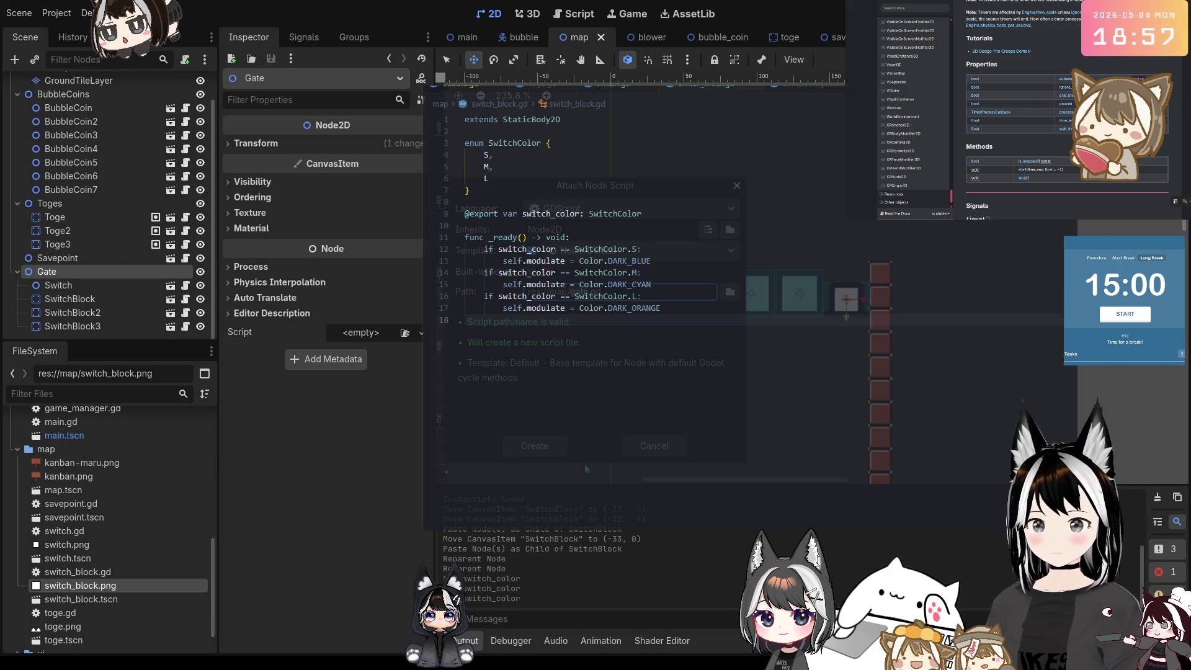
click(532, 448)
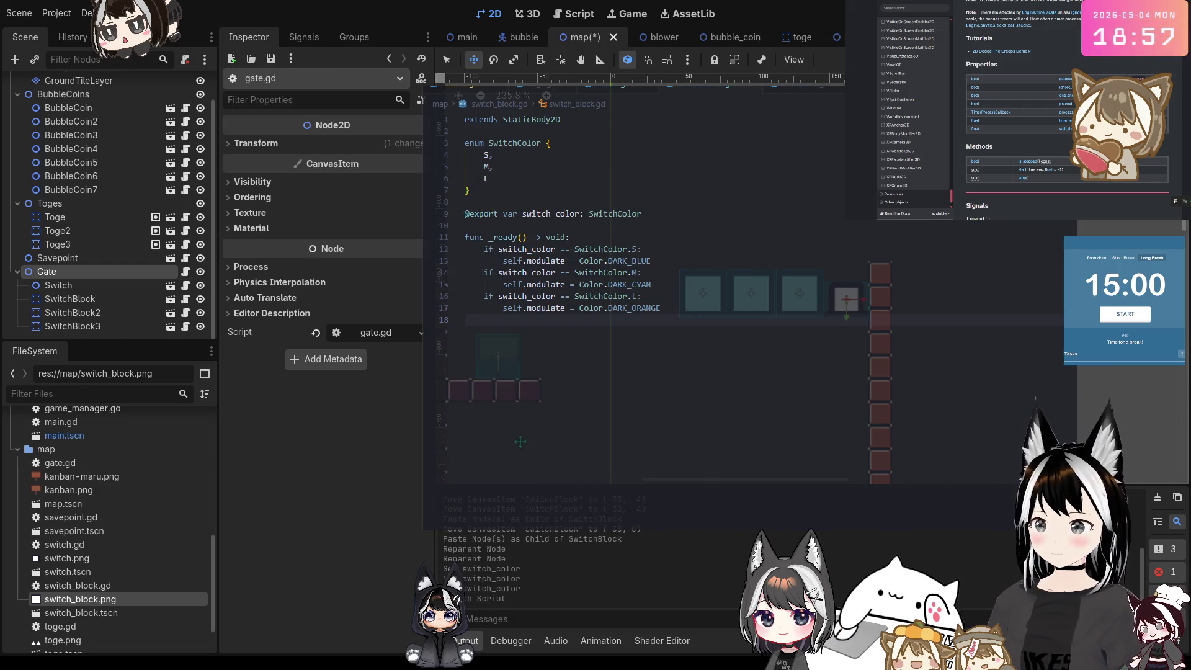
key(ctrl+x)
key(ctrl+x)
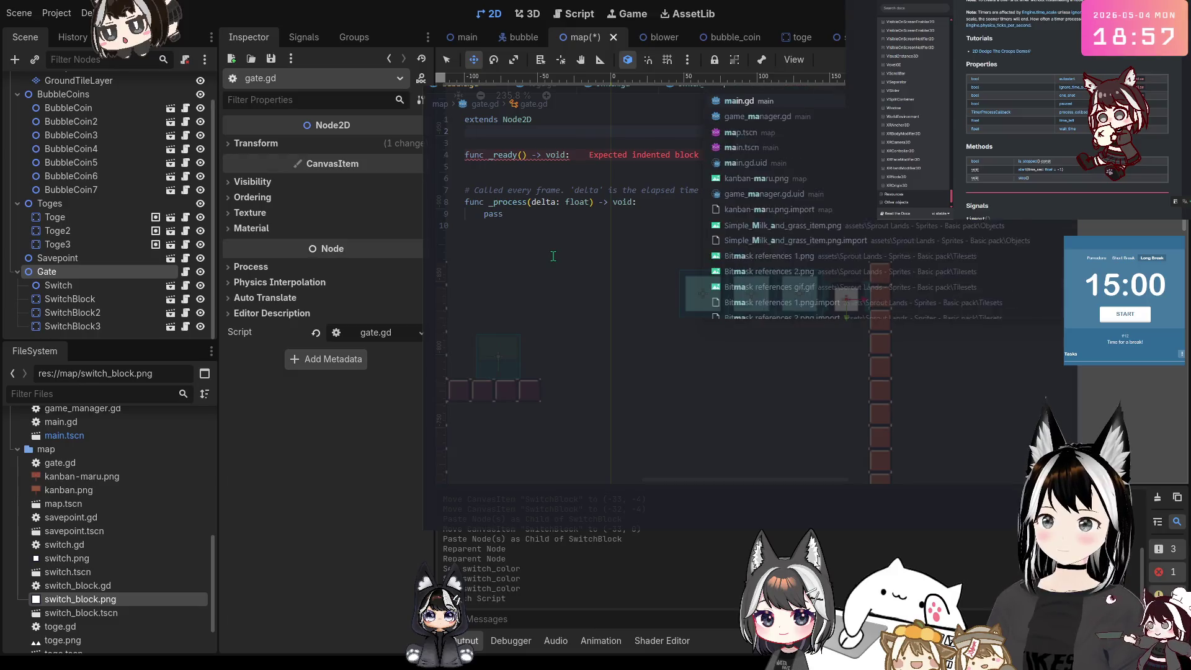
- Copy the coin-connection loop from main.gd
key(Return)
key(Up)
key(Up)
key(Up)
key(Home)
key(shift+Down)
key(shift+End)
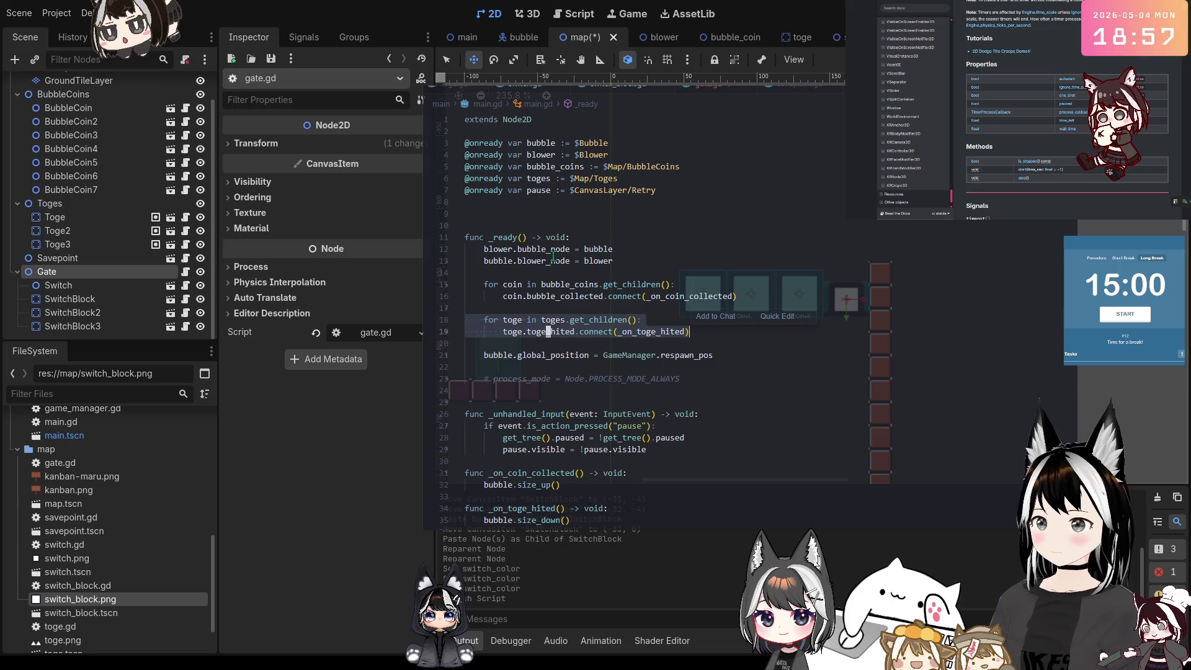
key(Up)
key(Up)
key(Up)
key(Up)
key(Home)
key(shift+Down)
key(Right)
- Paste the coin loop into gate.gd's _ready function
key(ctrl+p)
text(gate)
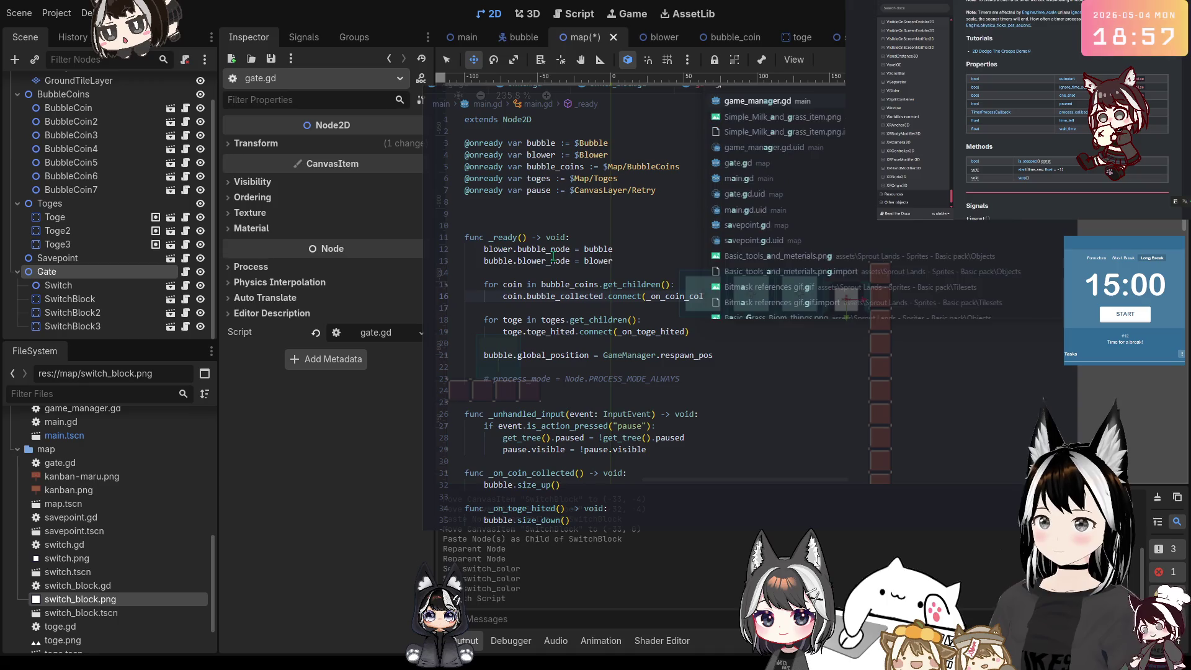
key(Return)
key(Down)
key(Down)
key(Down)
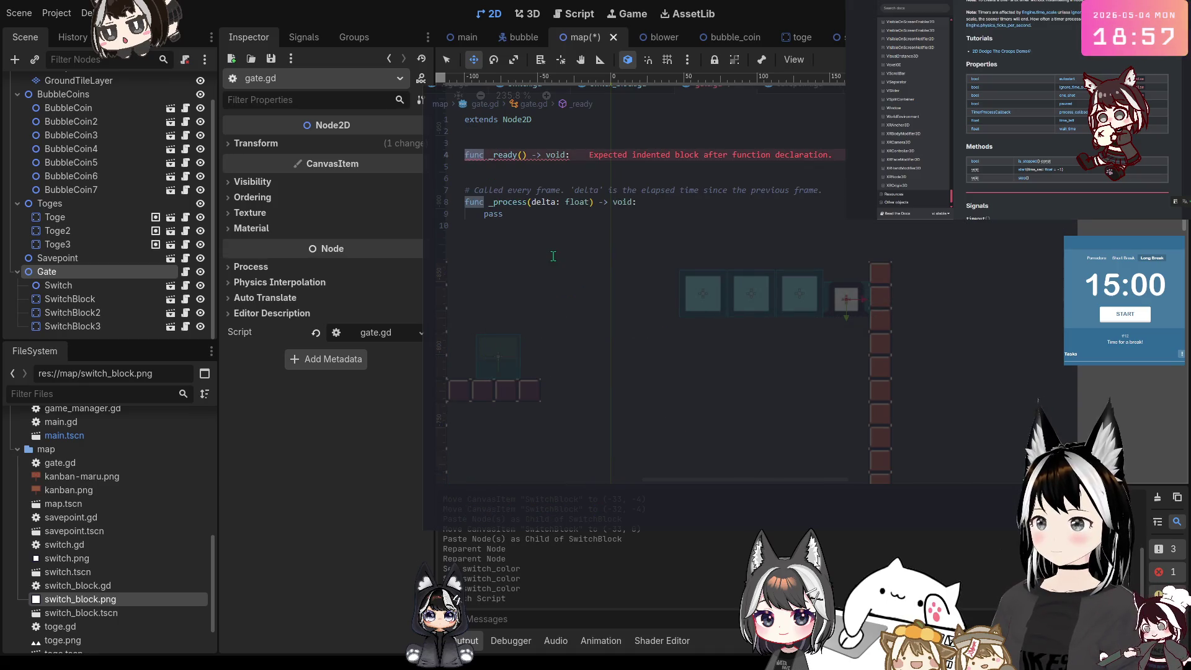
key(Down)
key(ctrl+v)
key(Up)
key(Up)
key(Right)
key(Up)
key(Up)
key(Return)
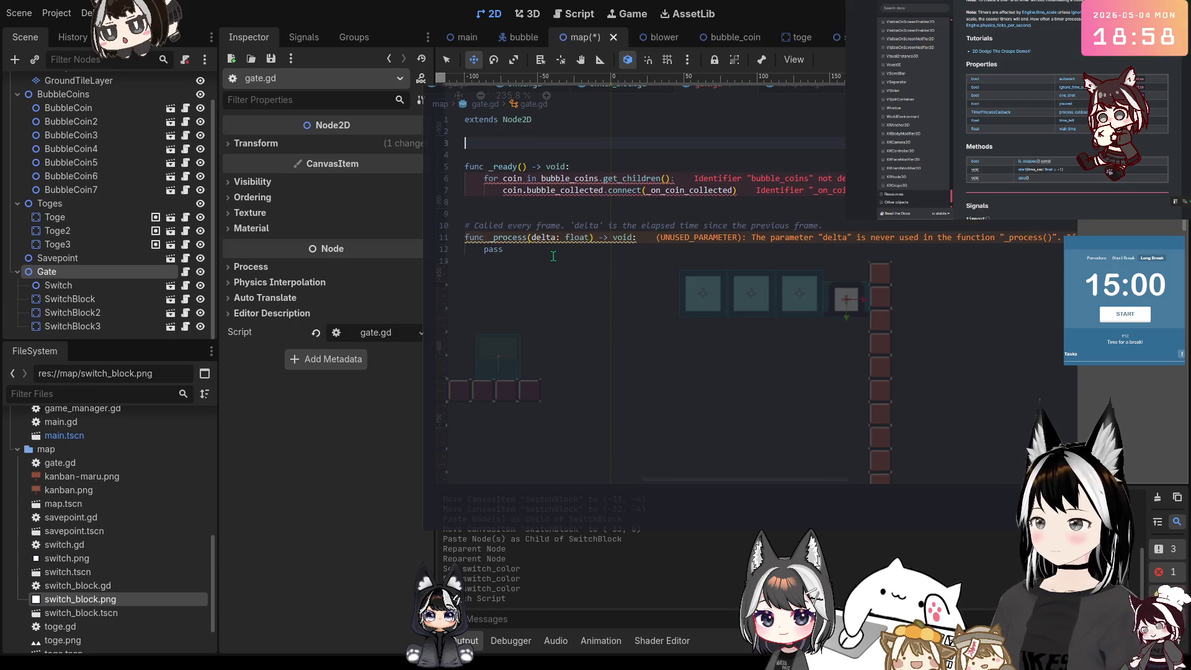
text(@onready va)
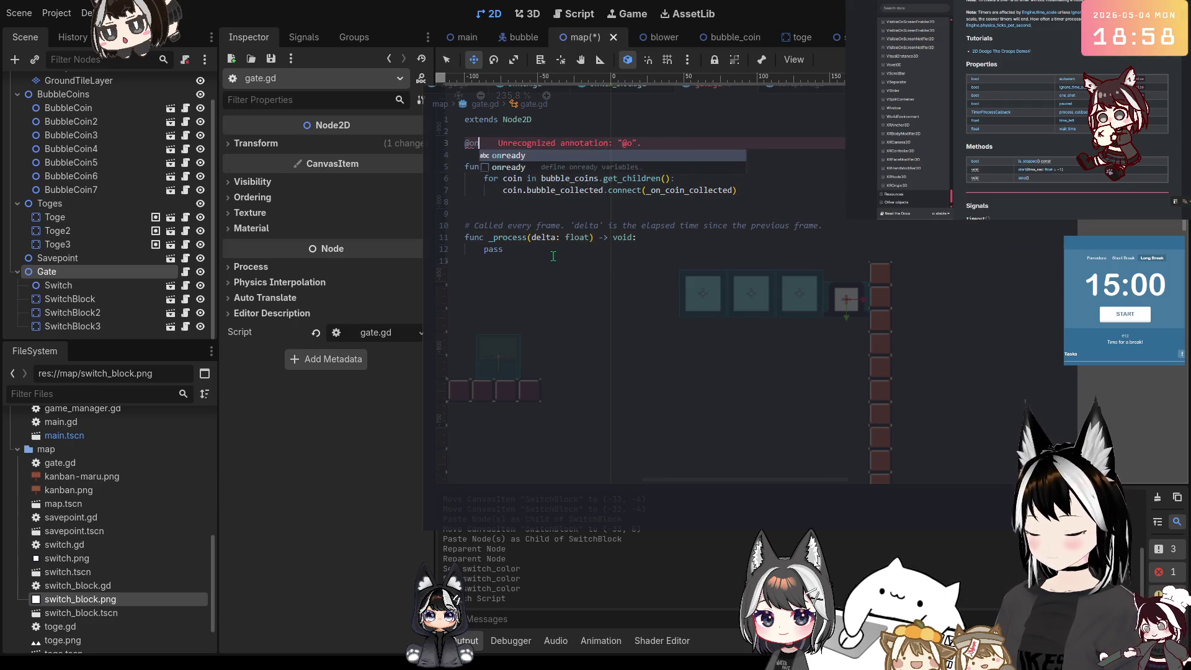
text(r )
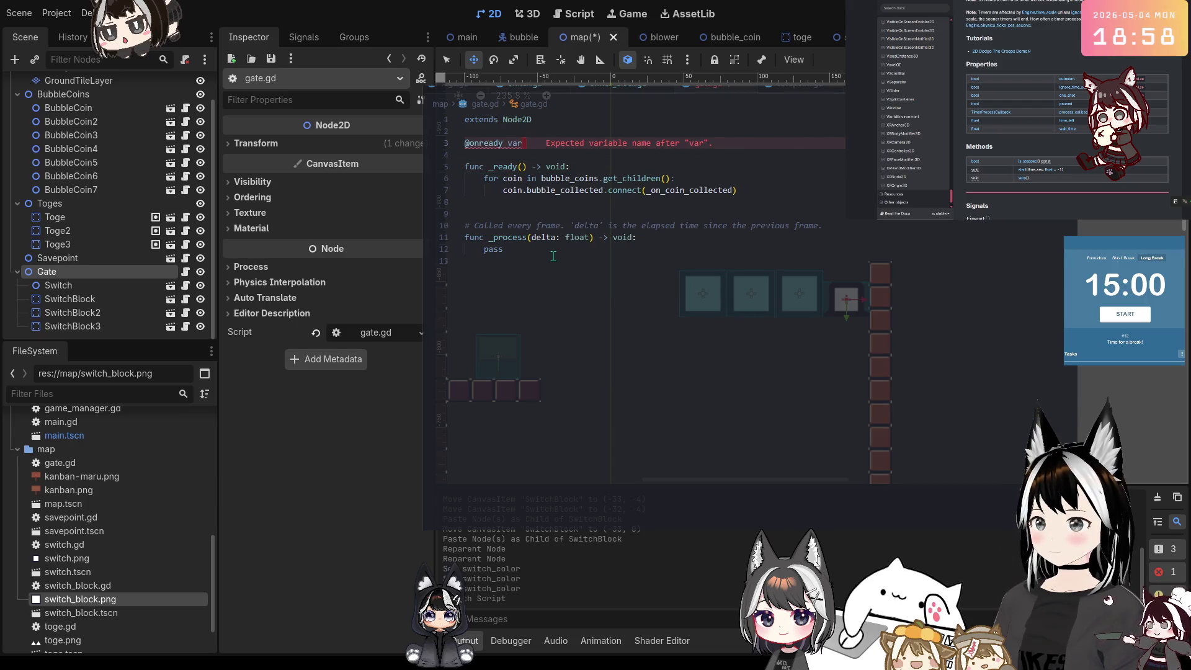
text(block)
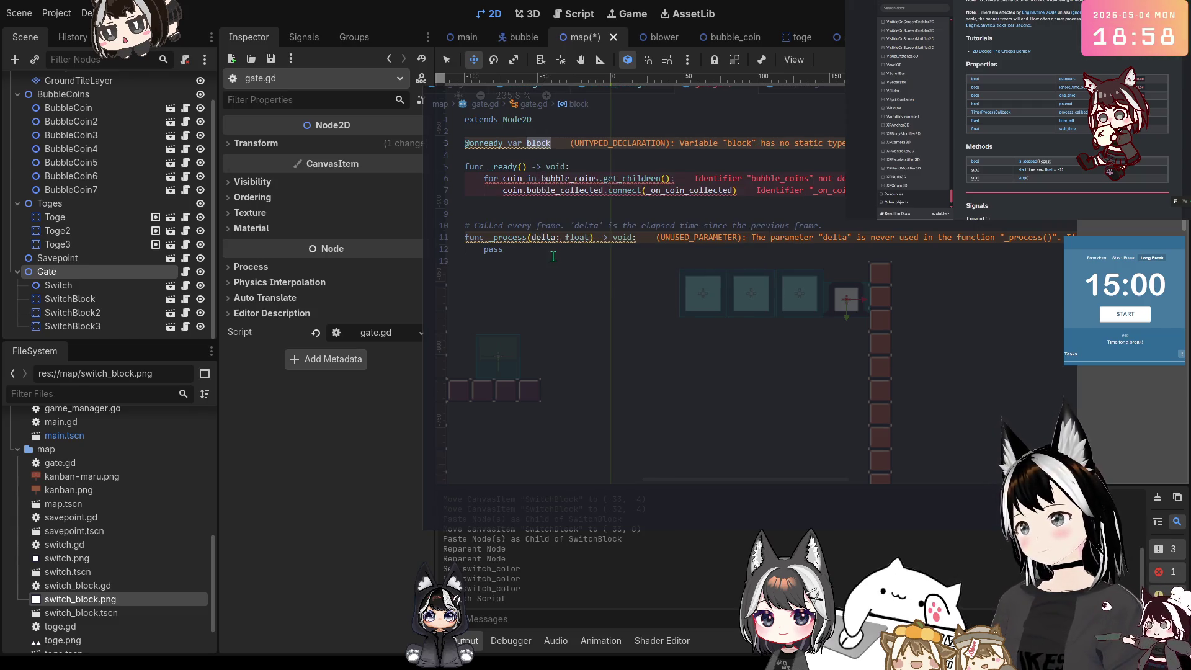
text(s = )
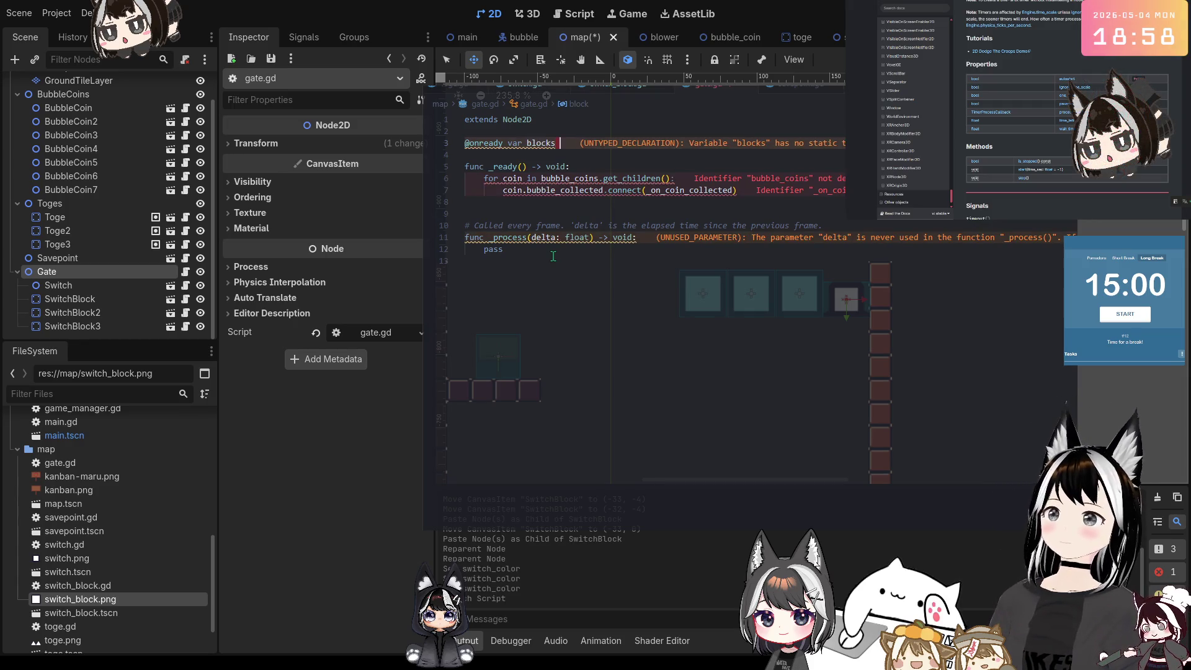
text($)
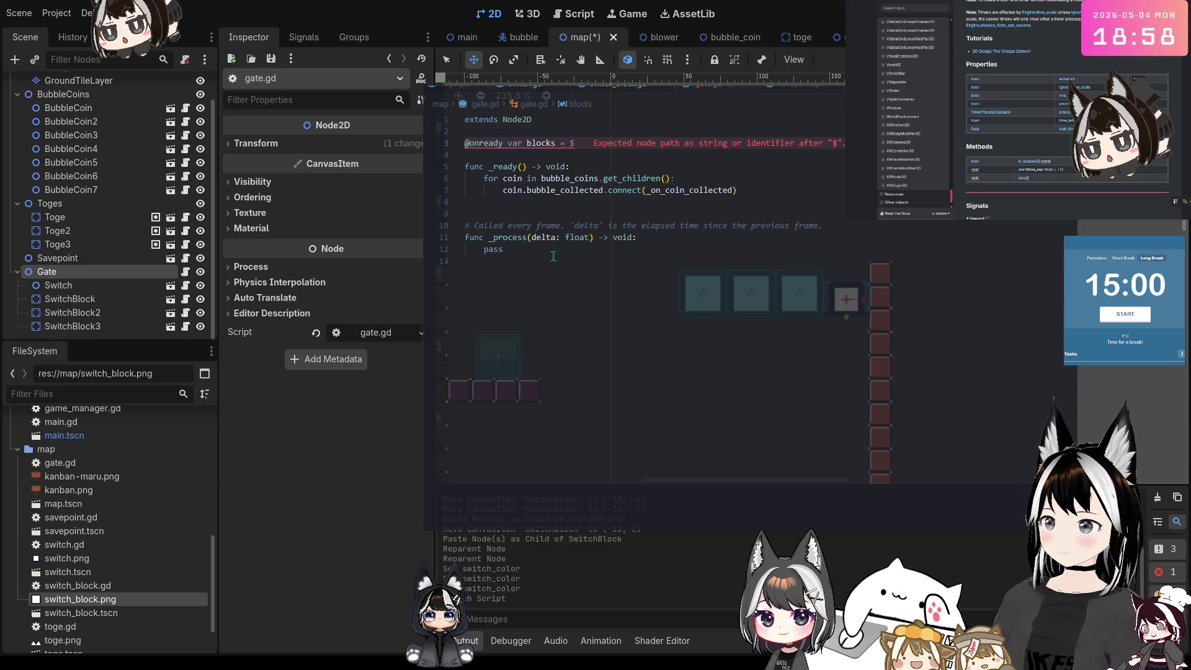
text(Blocks)
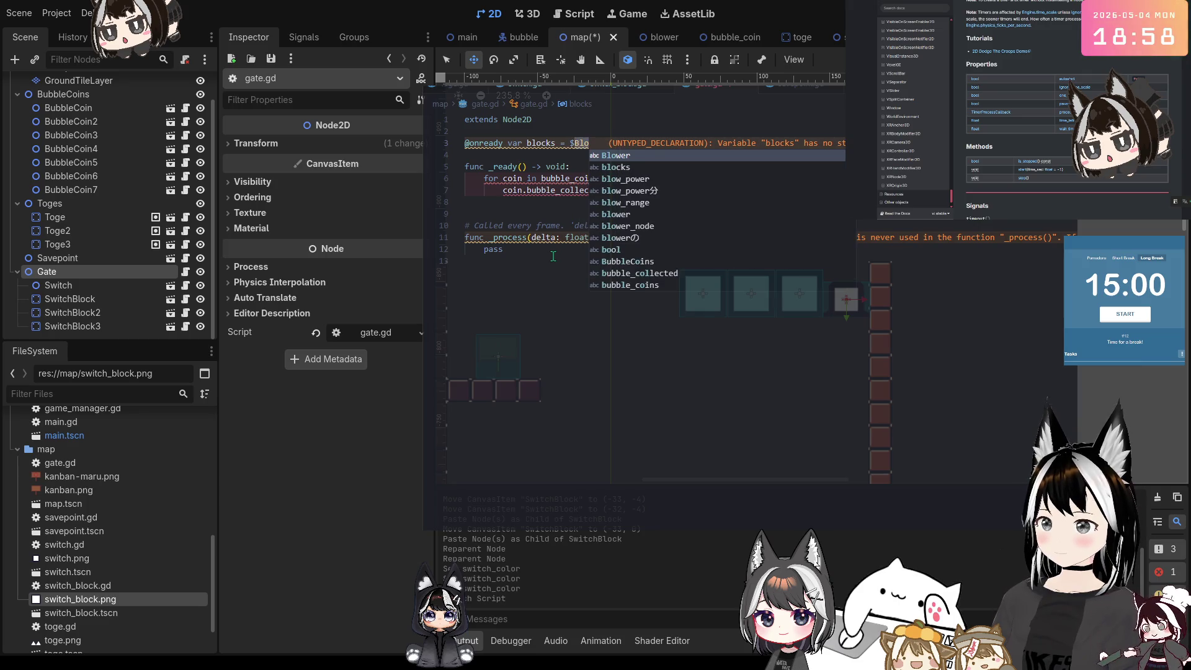
key(Escape)
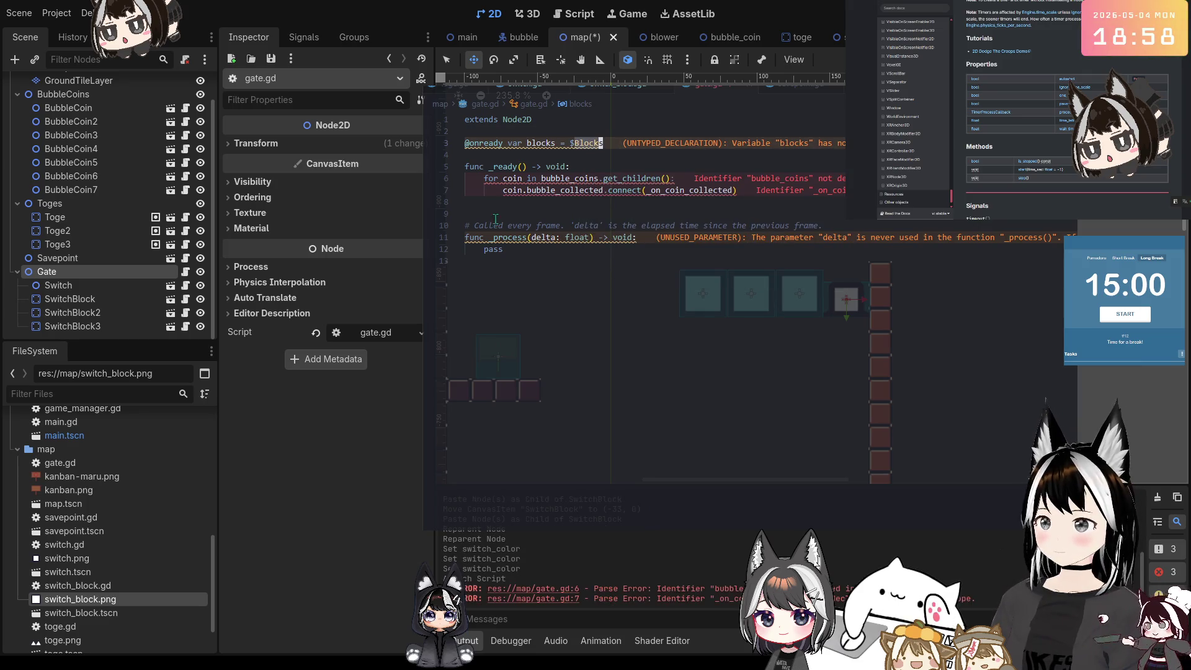
- Add a Node2D child under Gate and rename it Blocks
right_click(84, 271)
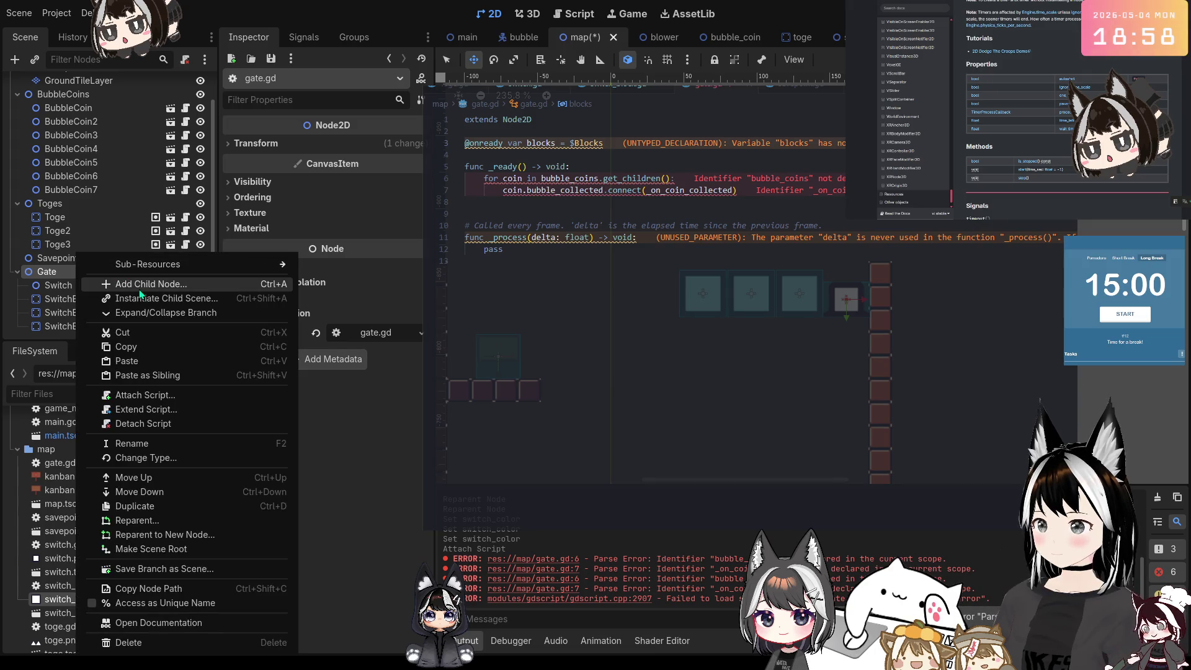
ctrl+click(60, 263)
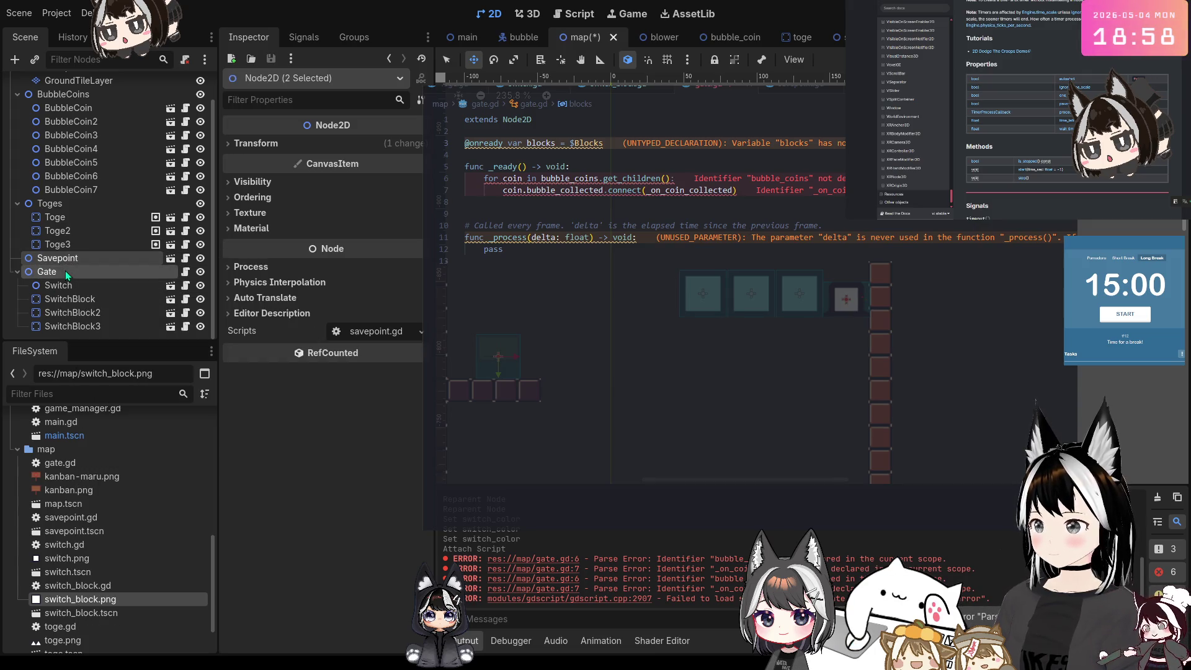
click(99, 270)
key(ctrl+a)
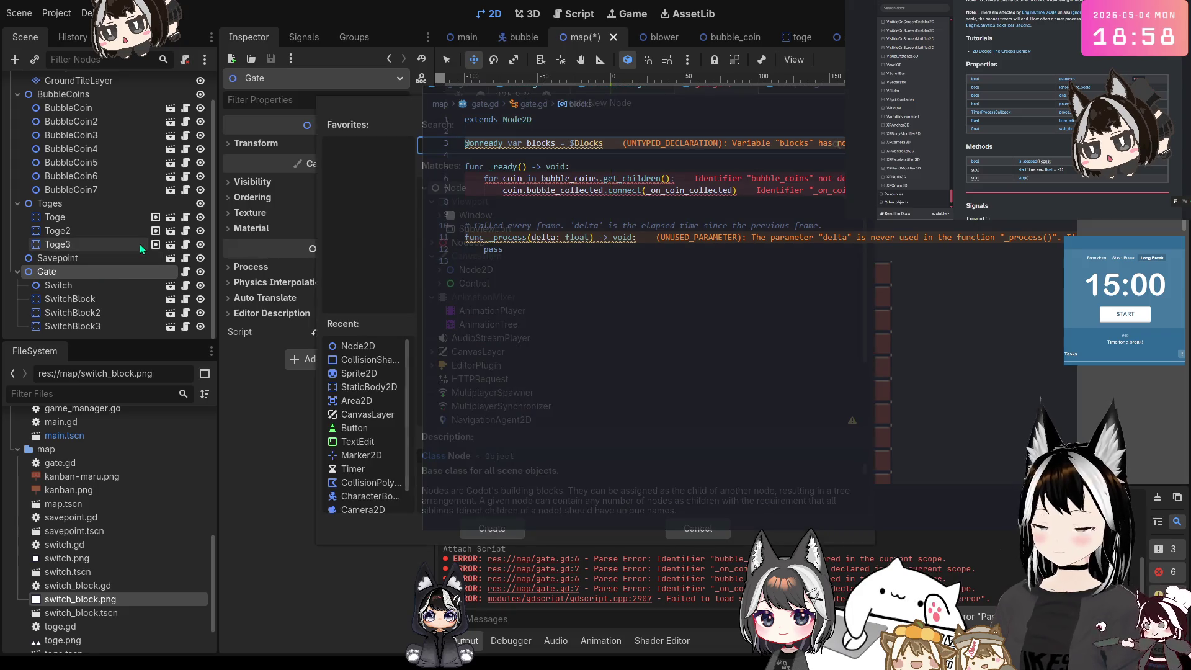
key(Return)
double_click(114, 322)
text(Blocks)
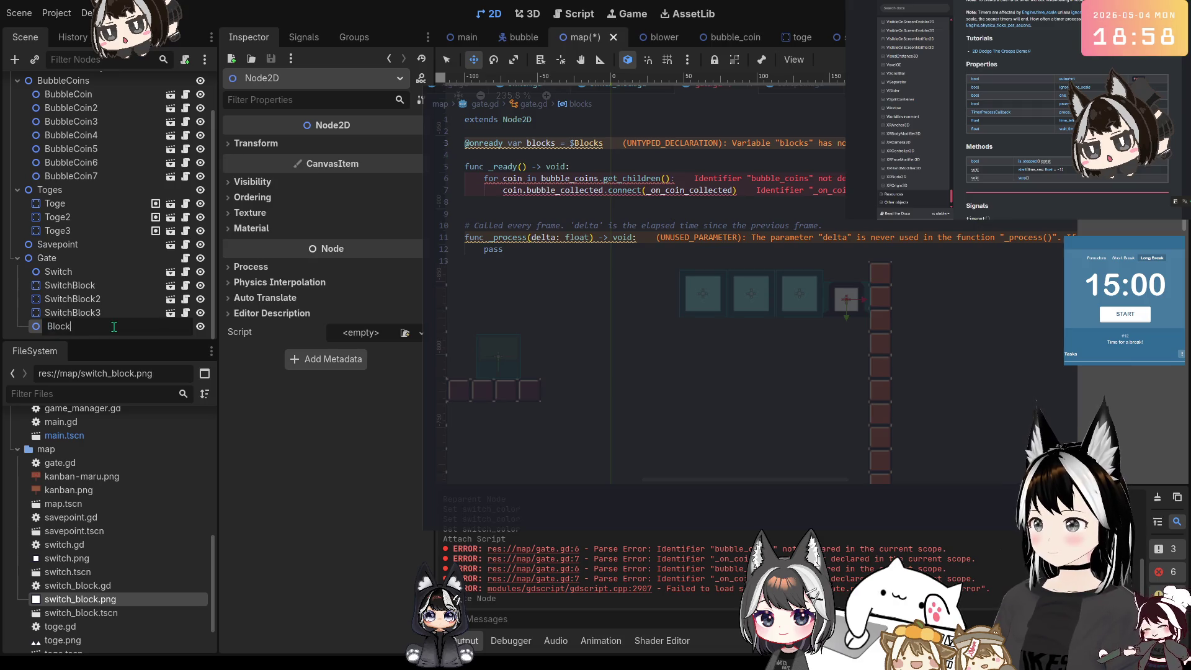
key(Return)
- Move SwitchBlock, SwitchBlock2 and SwitchBlock3 under Blocks and save the map scene
click(83, 312)
shift+click(68, 285)
drag(68, 286, 99, 325)
key(ctrl+s)
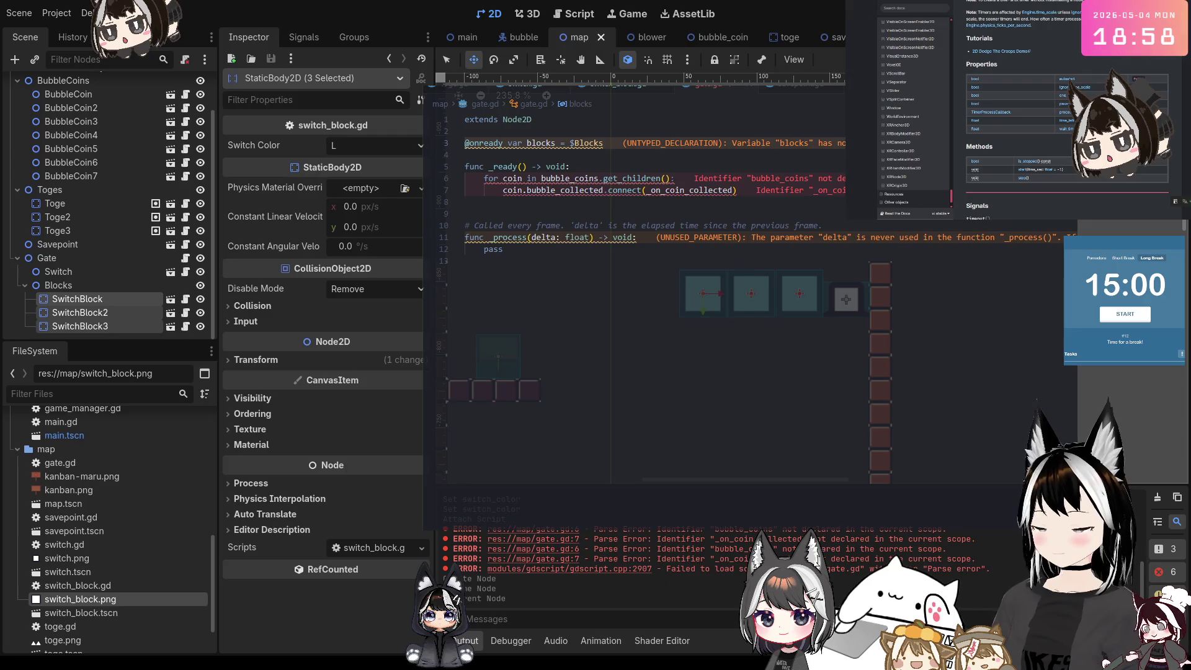
click(629, 178)
- Rewrite the loop as 'for block in blocks' and replace coin with block in its body
key(Left)
key(Left)
key(Left)
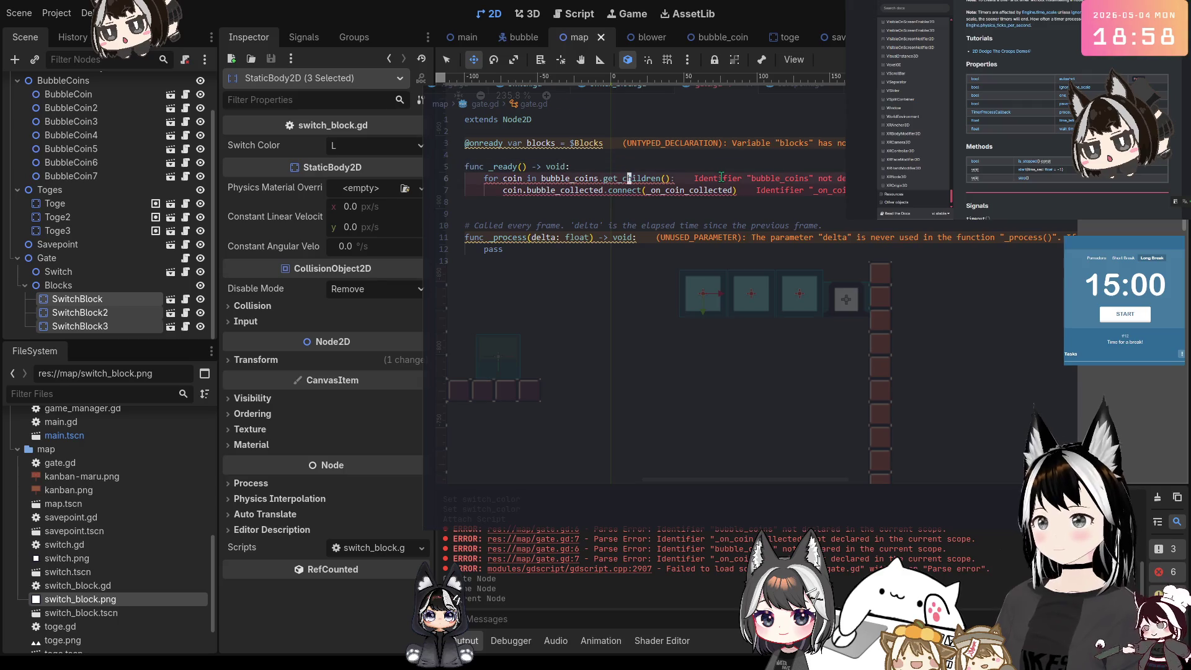
key(ctrl+shift+Left)
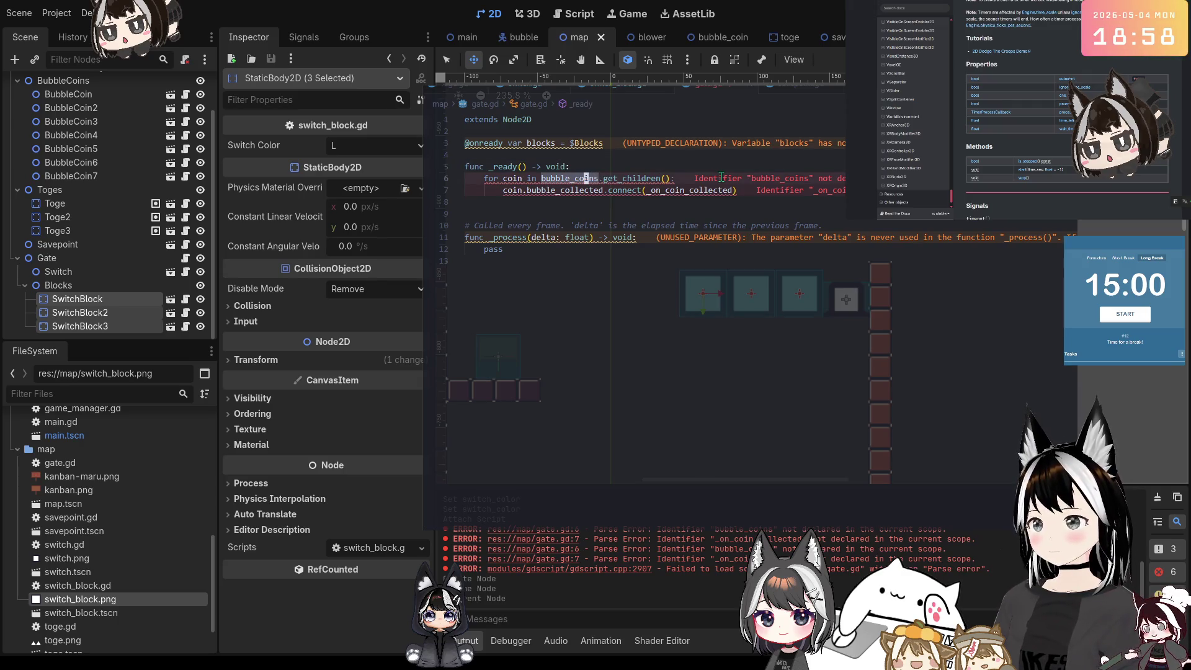
text(bl)
key(Return)
key(ctrl+Left)
key(ctrl+Left)
key(ctrl+Left)
key(ctrl+Delete)
text(block)
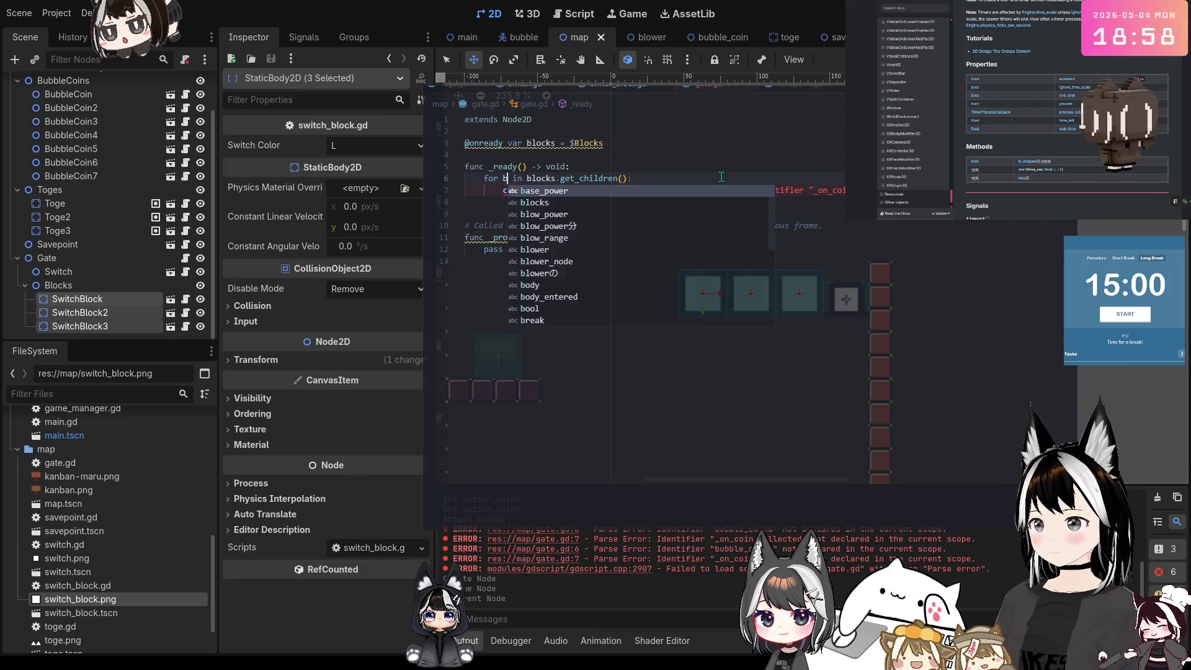
key(Escape)
key(Down)
key(ctrl+shift+Left)
text(block)
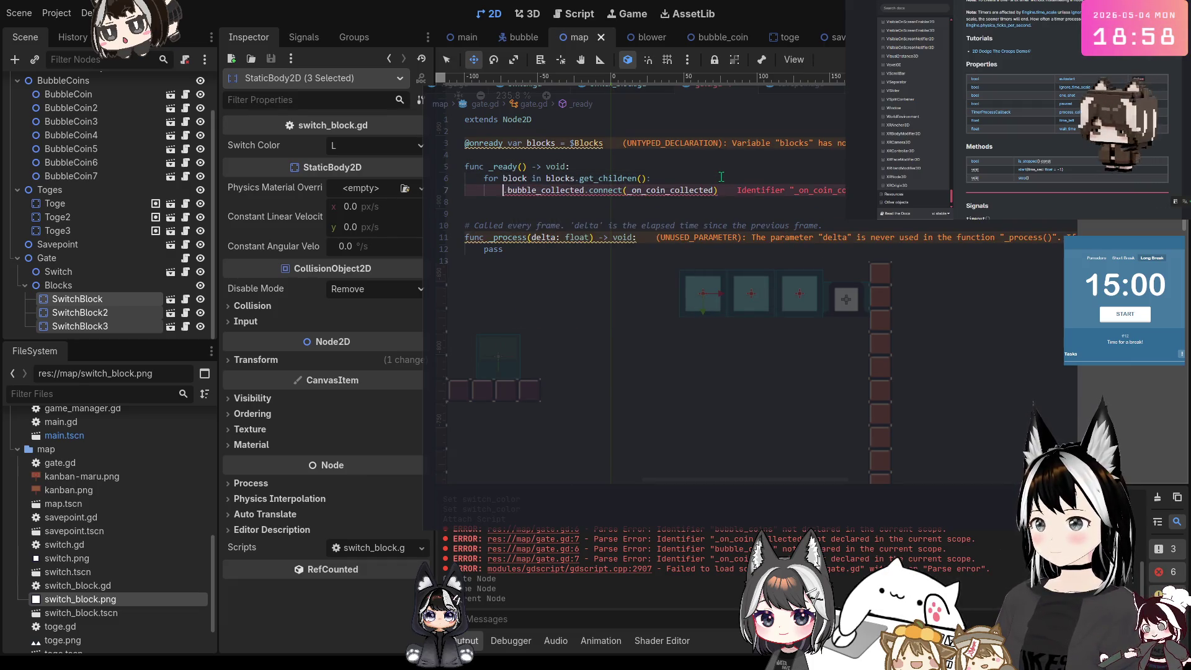
key(Escape)
key(Right)
key(Right)
key(Right)
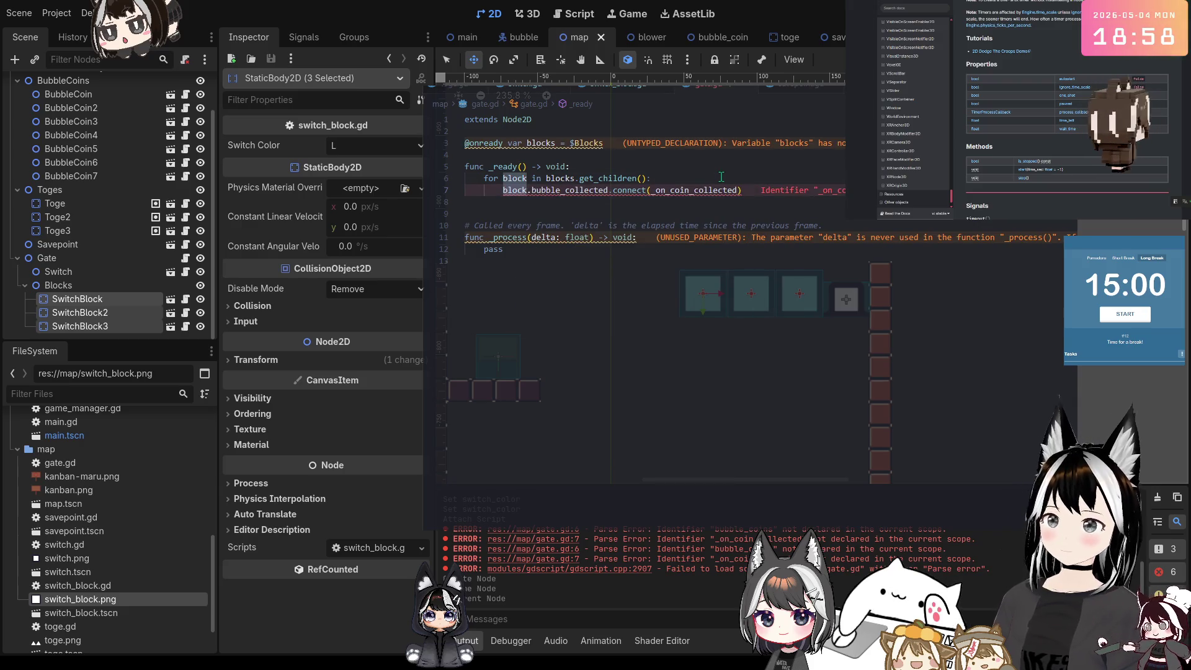
key(Right)
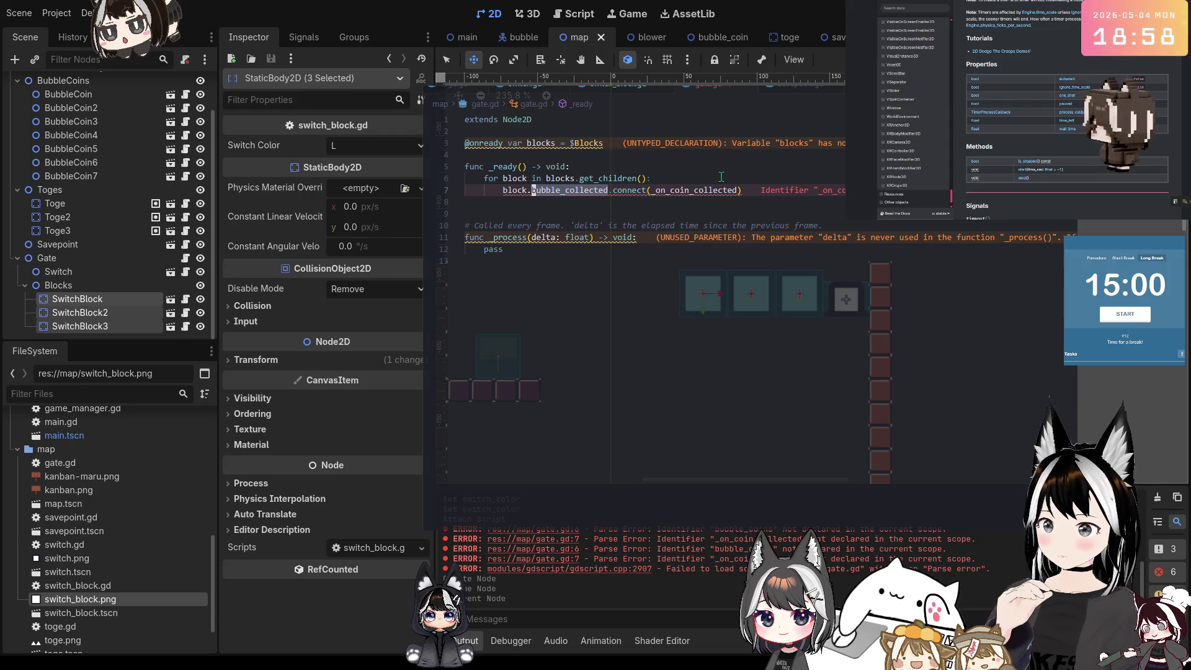
key(Up)
key(Up)
key(Up)
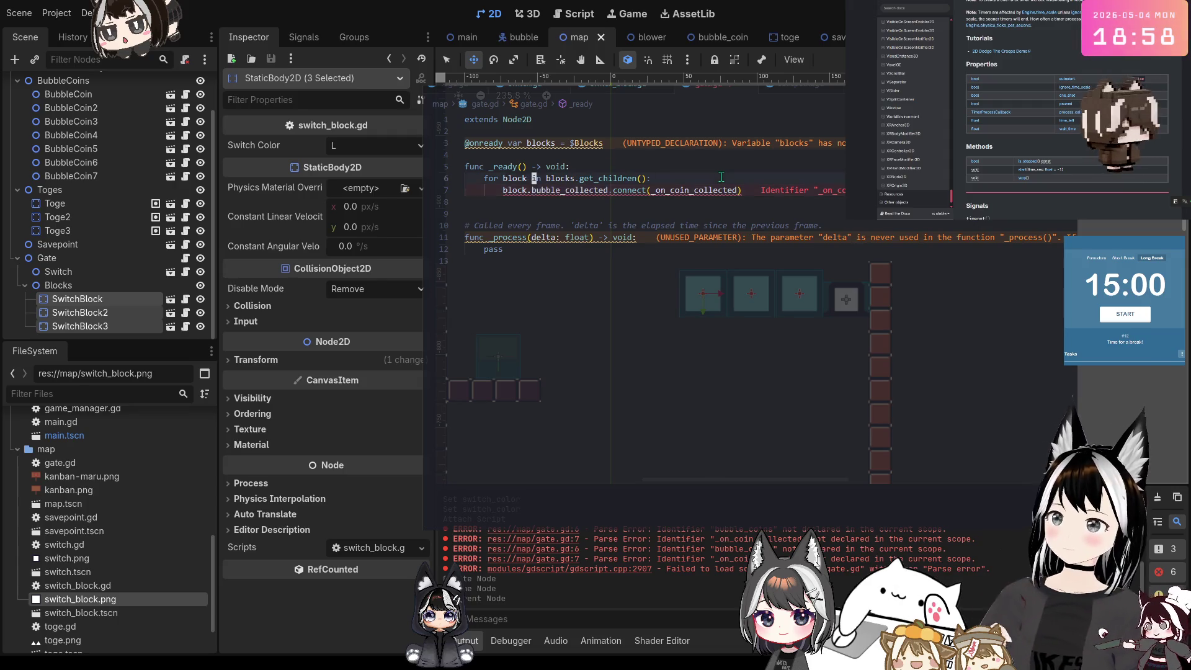
key(End)
key(Return)
text(@onready var)
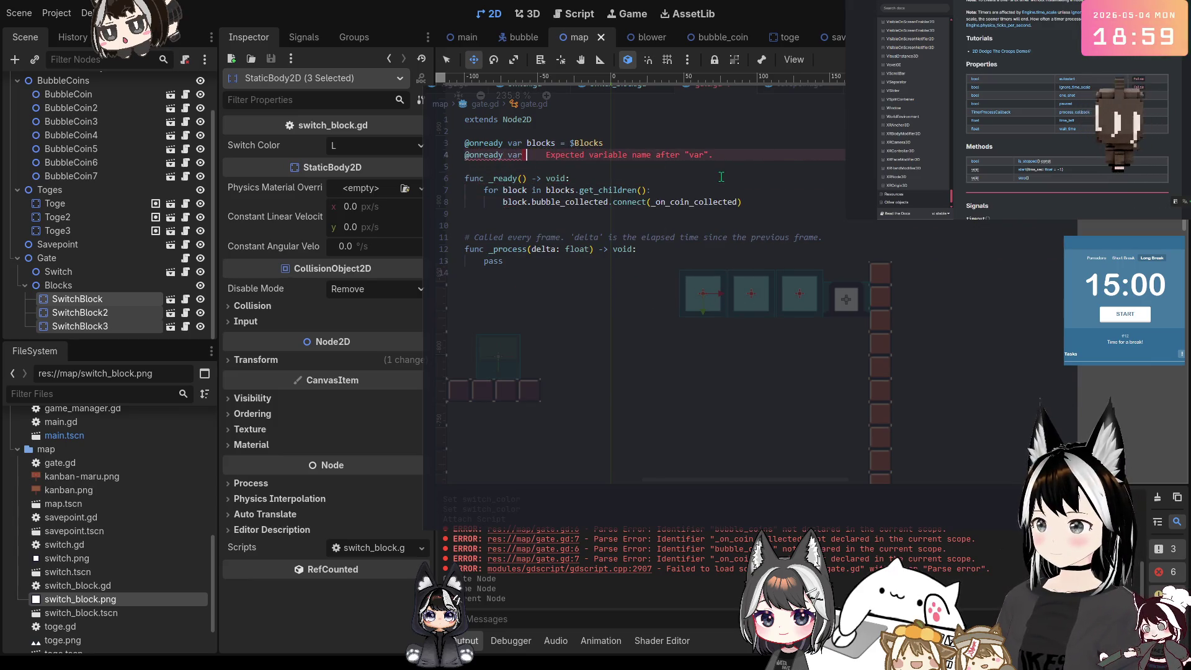
text( switch)
key(Up)
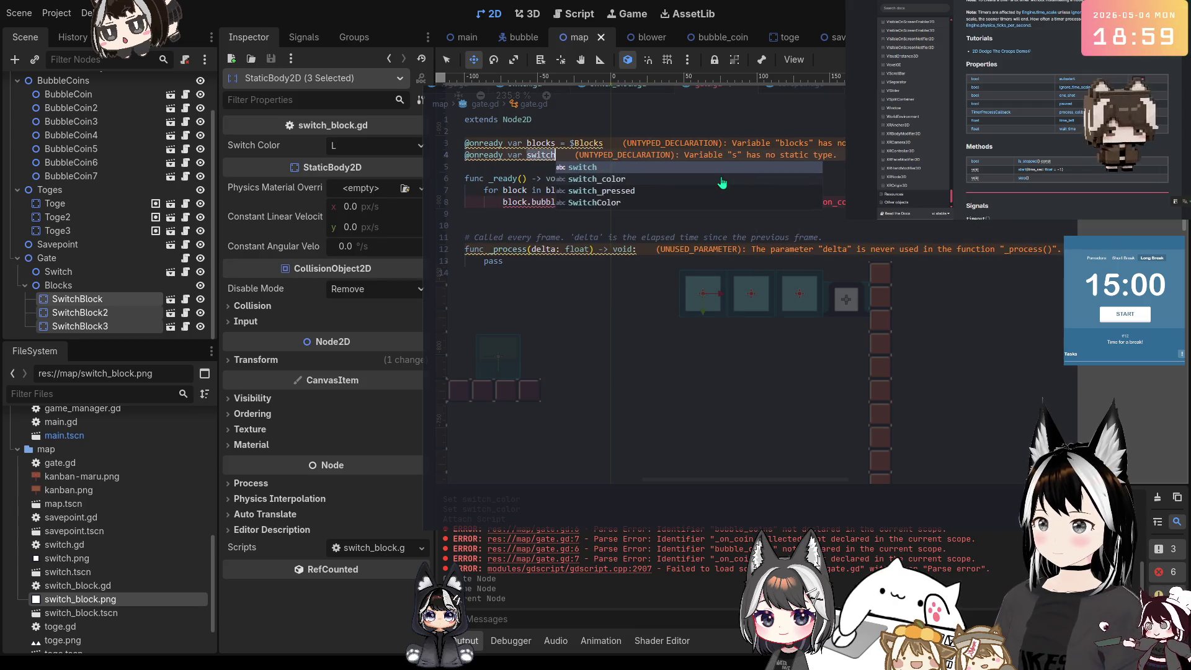
key(Down)
text(=)
text($Swit)
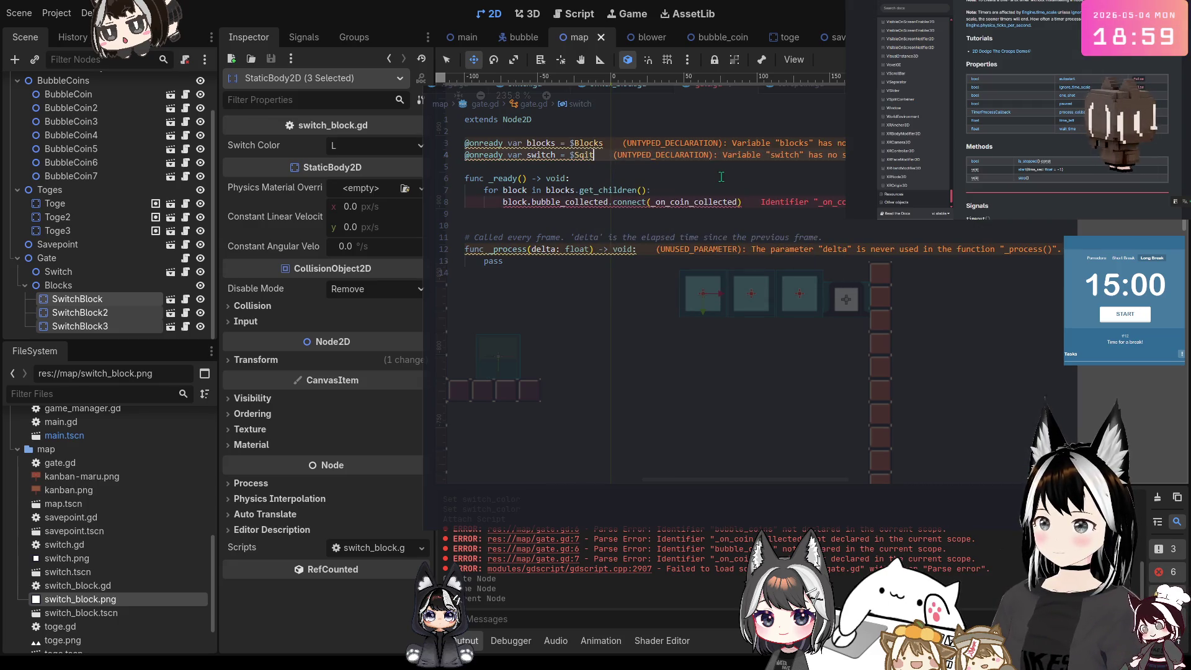
key(BackSpace)
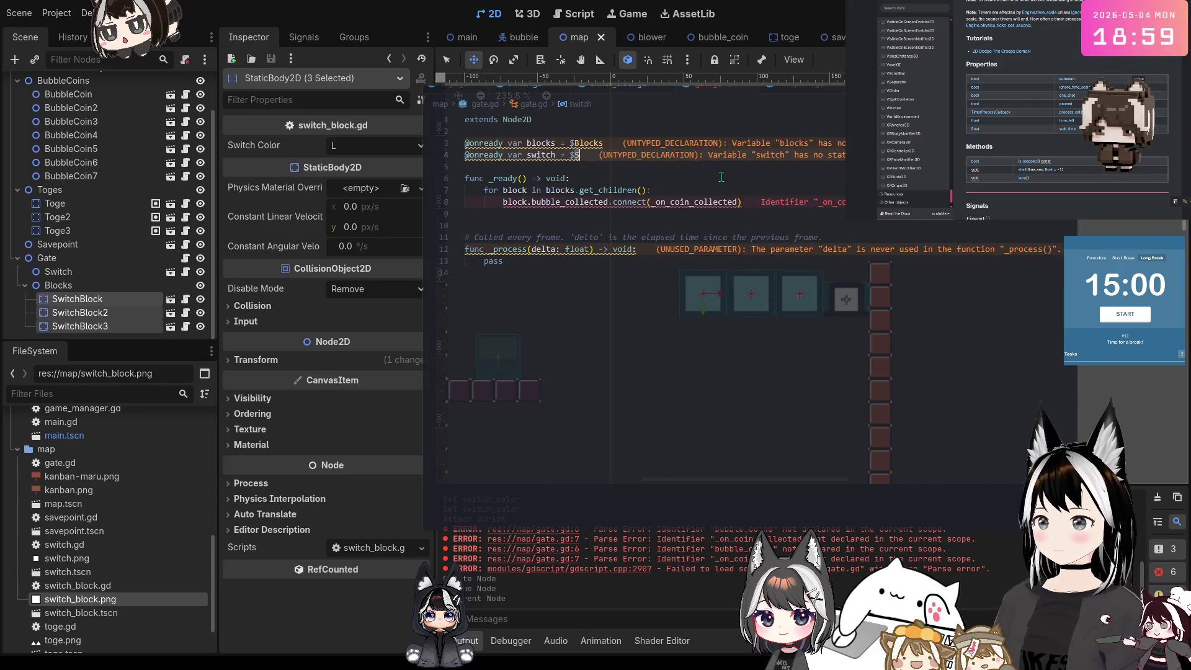
text(t)
key(Return)
key(ctrl+s)
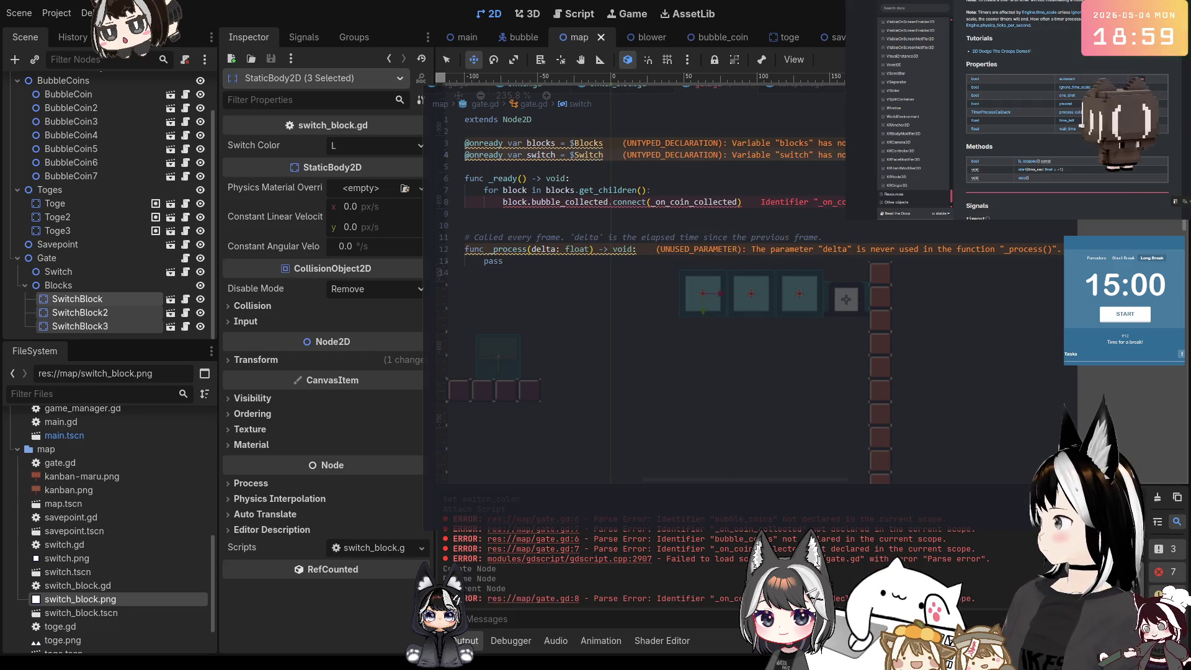